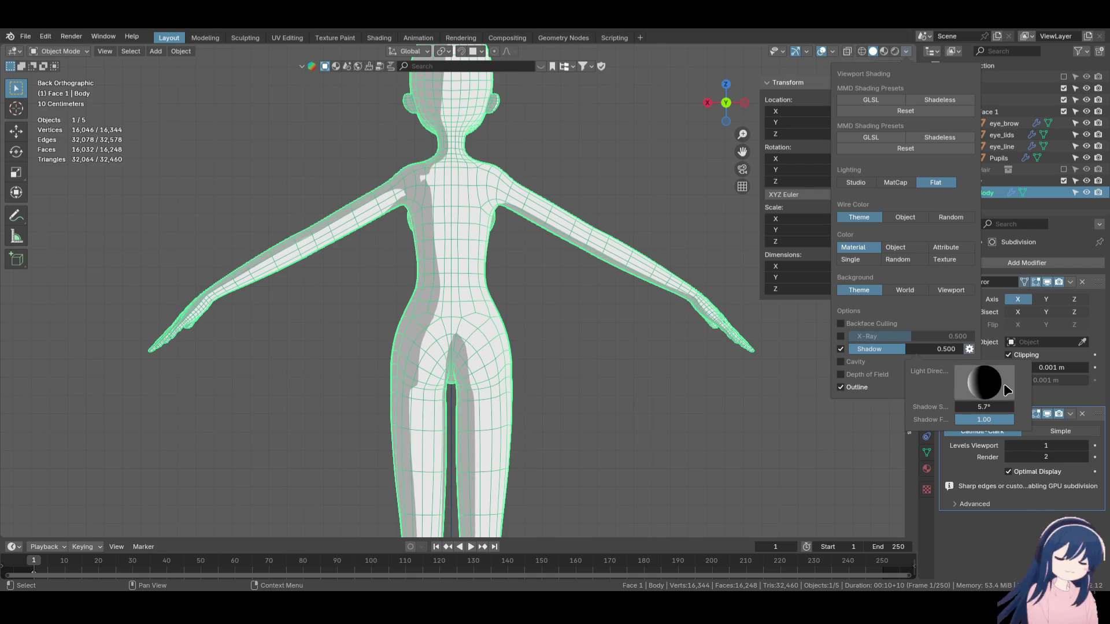
Swing the viewport shading light to the body's other side, moving the flat shadow band across back and arms.
mouse_move(977, 386)
mouse_down()
mouse_move(965, 379)
mouse_move(981, 386)
mouse_up()
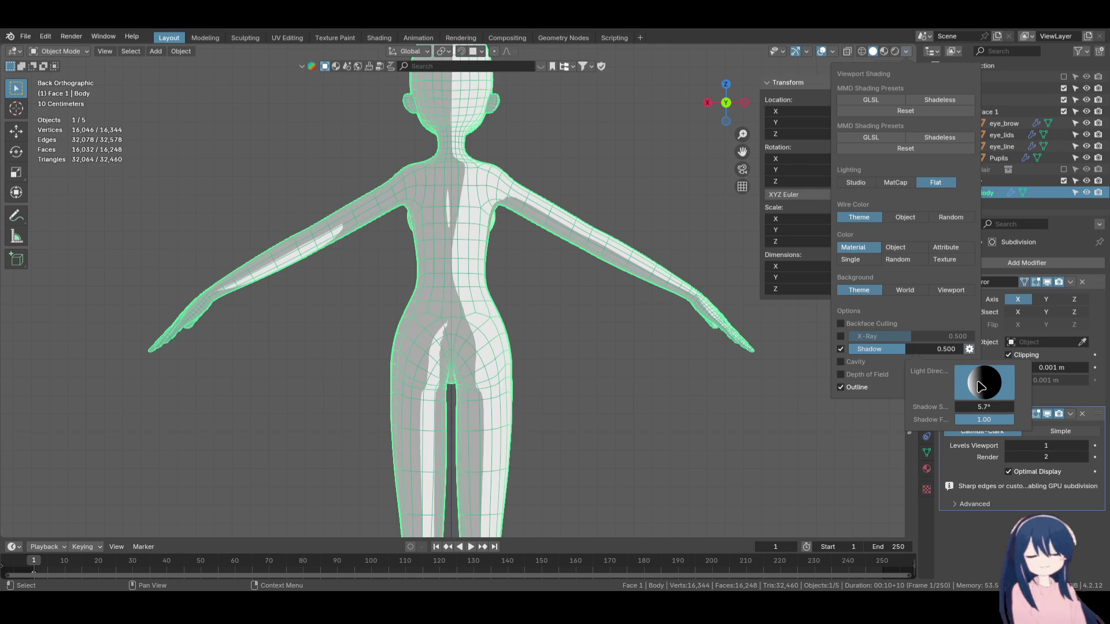
drag(981, 386, 980, 387)
scroll(391, 314, up, 4)
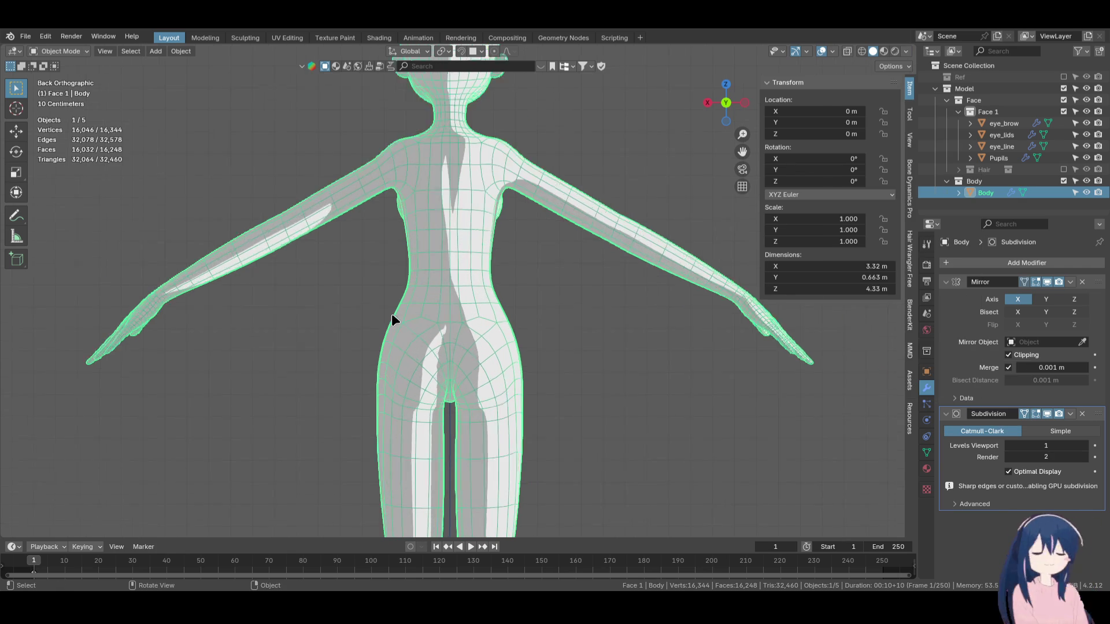
In Edit Mode, select the vertex path running down the body's spine.
key(Tab)
mouse_move(466, 258)
middle_down()
mouse_move(501, 275)
mouse_move(488, 261)
middle_up()
click(506, 208)
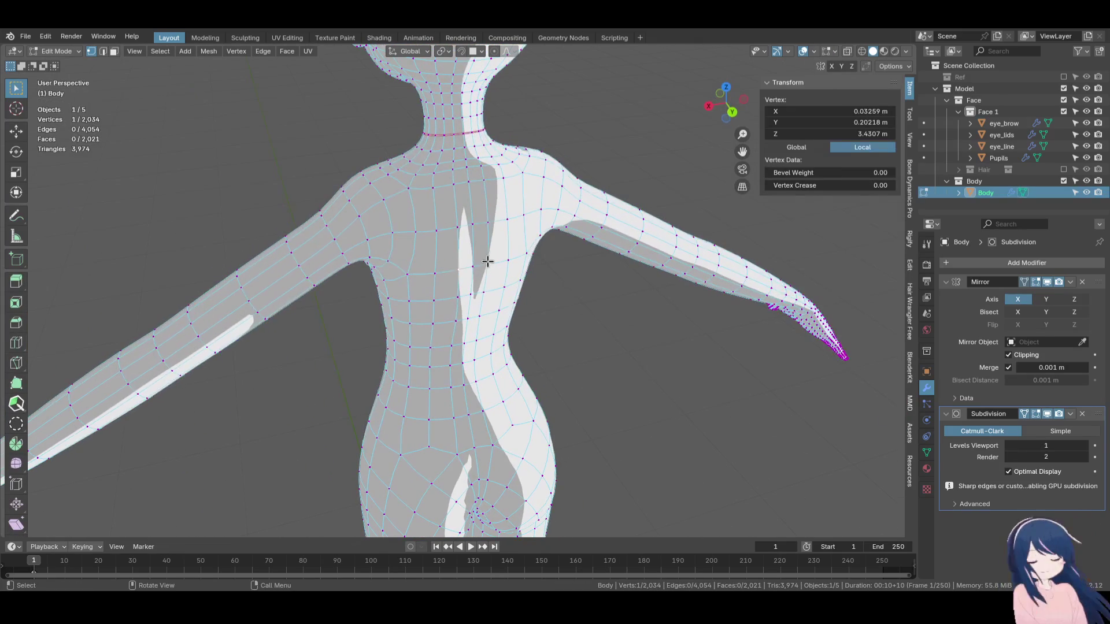
click(473, 185)
middle_drag(502, 315, 508, 321)
ctrl+shift+click(475, 446)
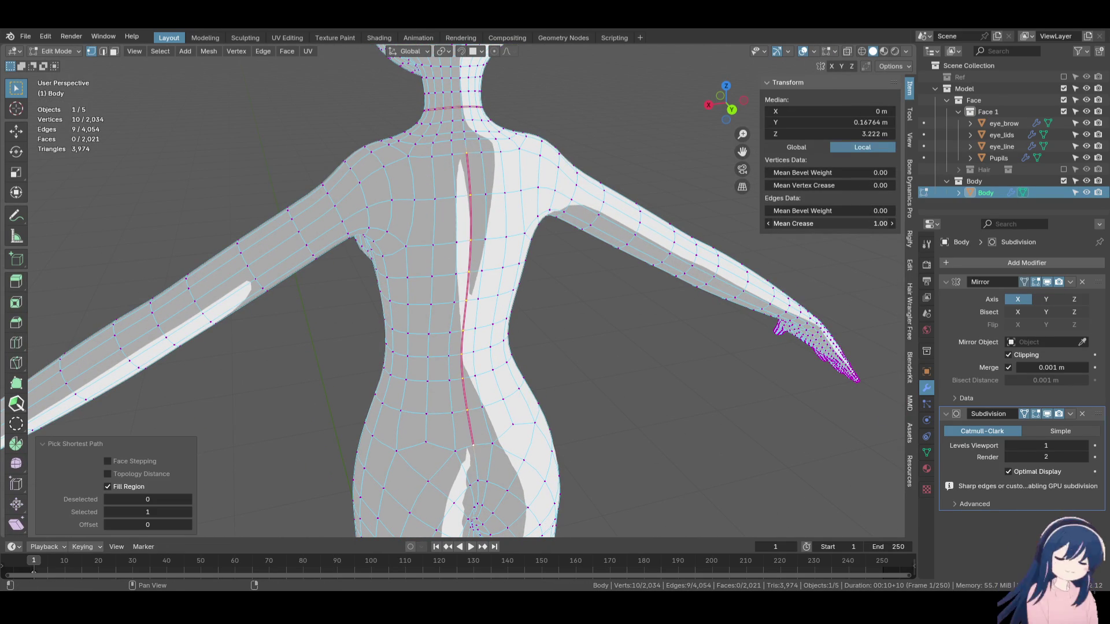
Select the edge paths beside the spine and along the upper back's side.
mouse_move(421, 213)
middle_down()
mouse_move(435, 275)
mouse_move(305, 257)
mouse_move(466, 255)
mouse_move(460, 247)
mouse_move(450, 269)
mouse_move(458, 262)
mouse_move(459, 300)
middle_up()
click(486, 304)
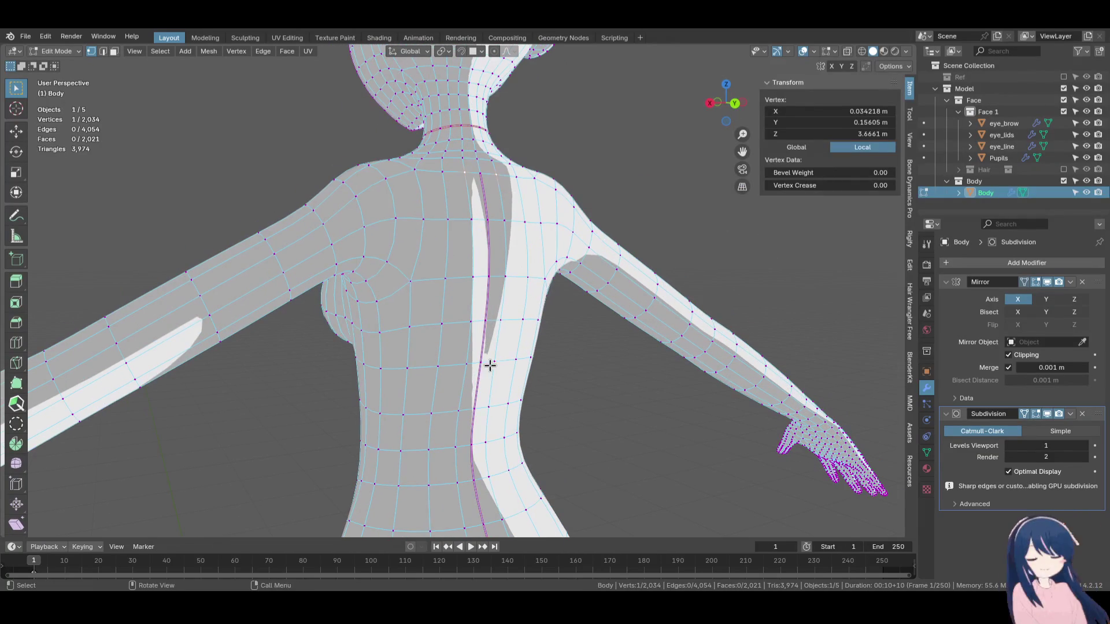
ctrl+shift+click(467, 355)
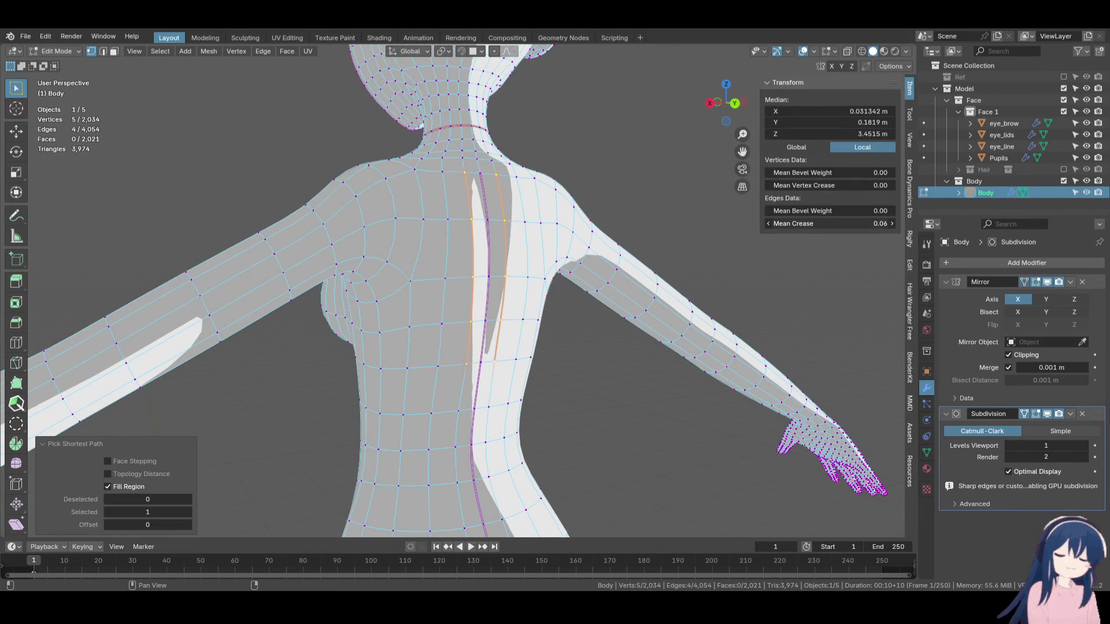
mouse_move(107, 312)
middle_down()
mouse_move(71, 319)
mouse_move(322, 347)
mouse_move(292, 289)
mouse_move(210, 359)
mouse_move(404, 376)
mouse_move(520, 421)
mouse_move(354, 382)
middle_up()
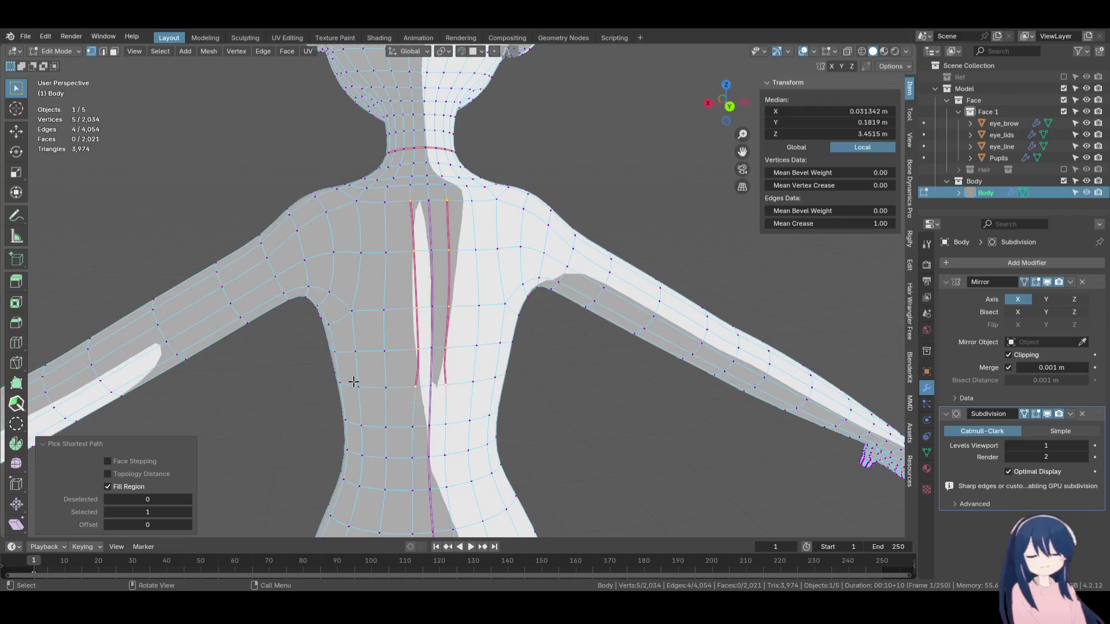
click(358, 386)
shift+click(354, 351)
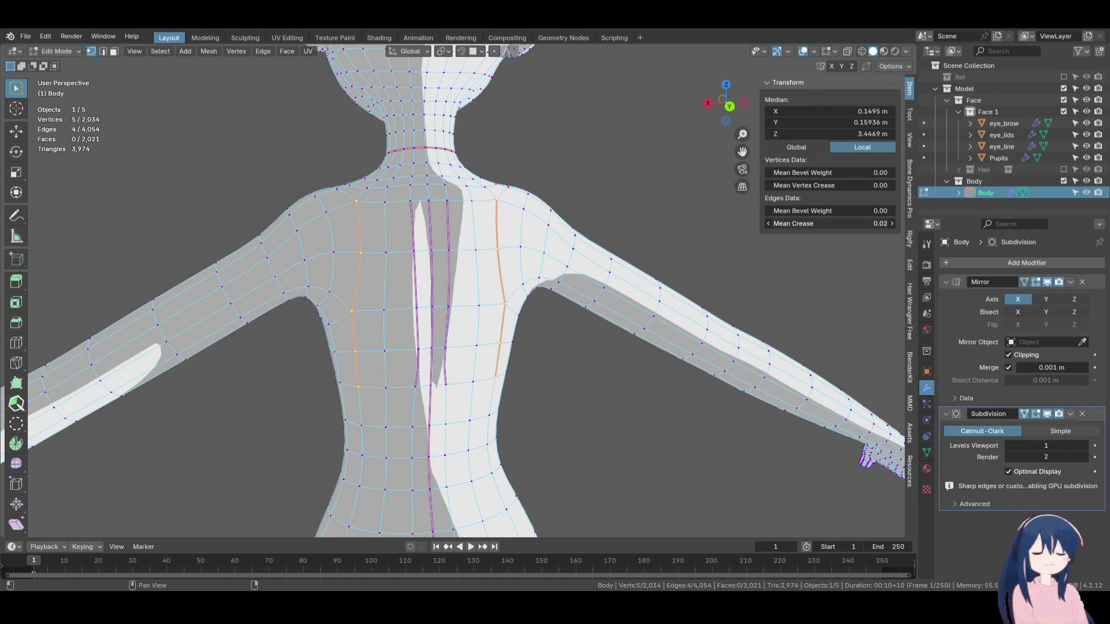
mouse_move(628, 257)
middle_down()
mouse_move(716, 280)
mouse_move(657, 231)
mouse_move(545, 225)
mouse_move(505, 171)
mouse_move(513, 144)
mouse_move(481, 201)
mouse_move(435, 208)
mouse_move(460, 231)
middle_up()
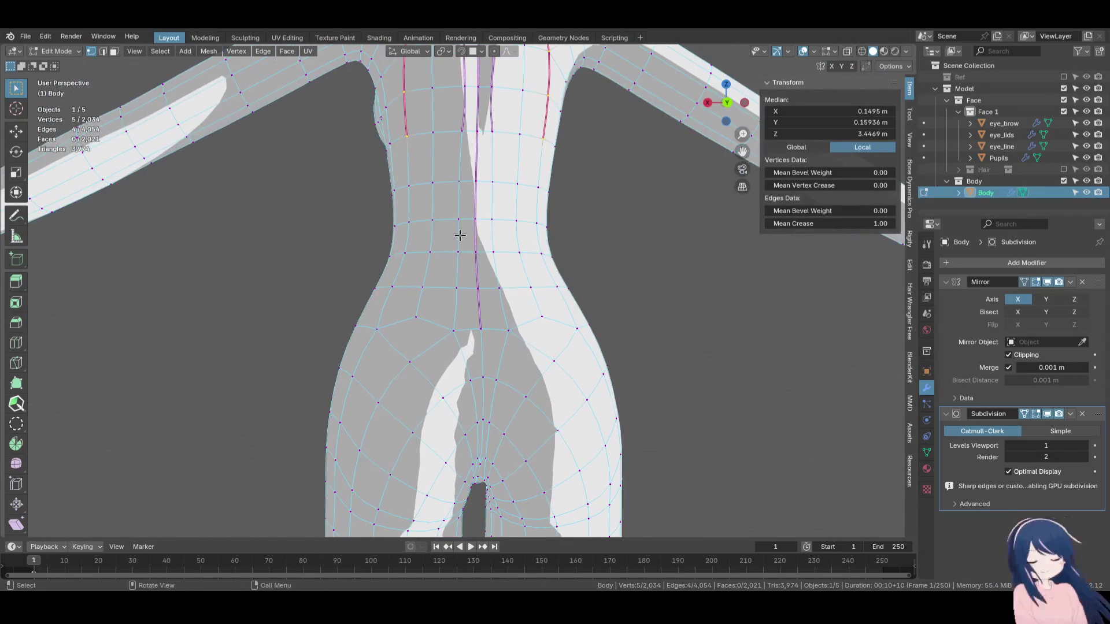
Select the waist-side edge path and nudge it slightly along Y.
click(441, 235)
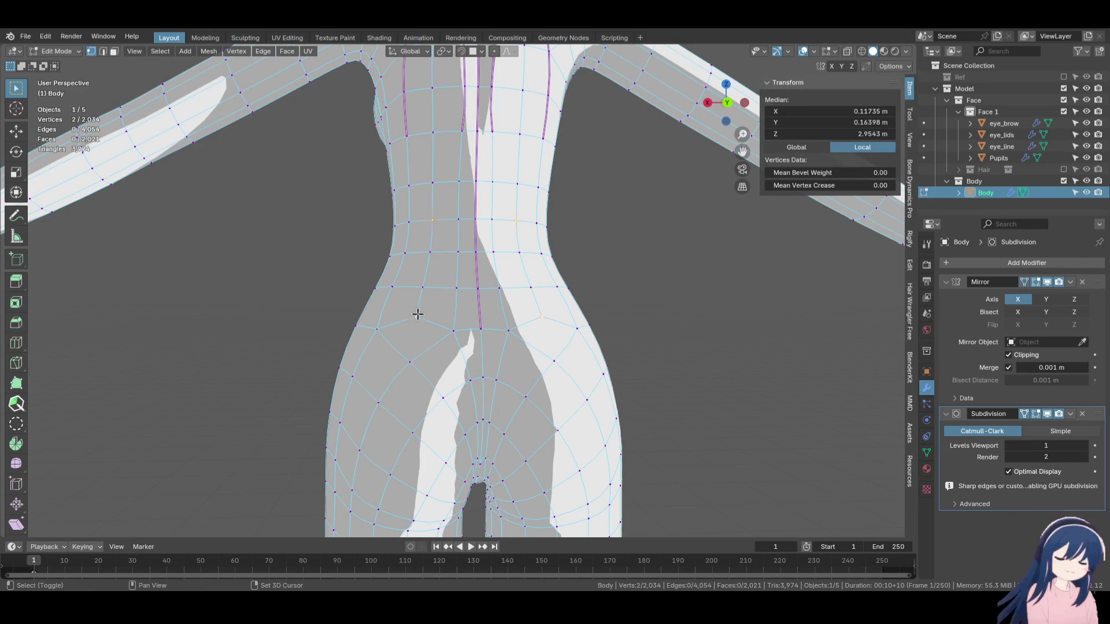
shift+click(416, 315)
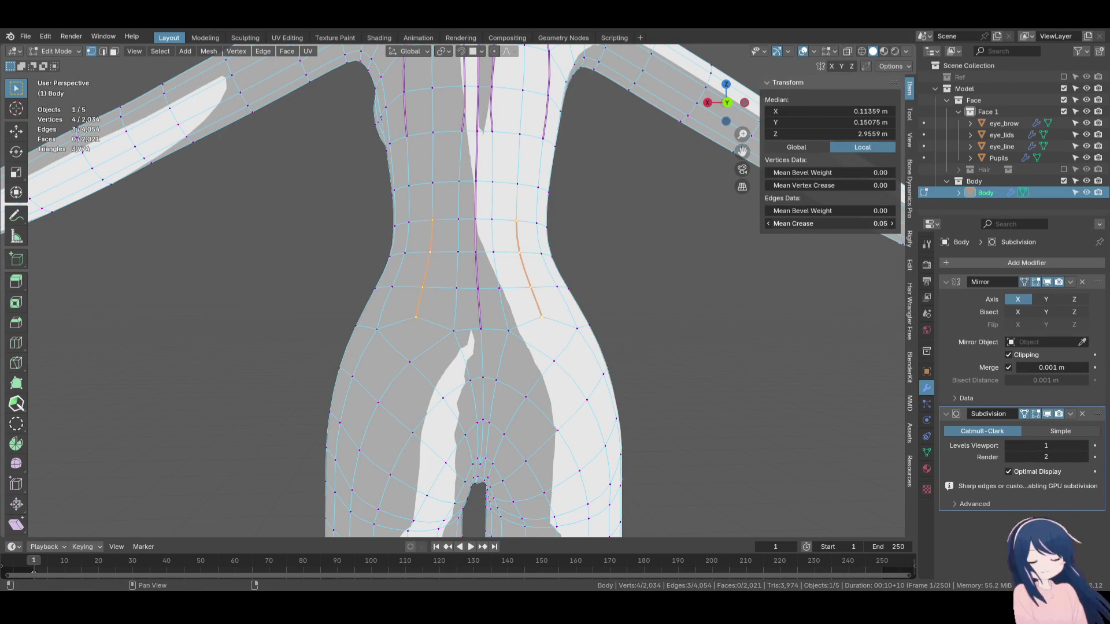
mouse_move(530, 250)
middle_down()
mouse_move(619, 299)
mouse_move(589, 302)
middle_up()
key(g)
key(y)
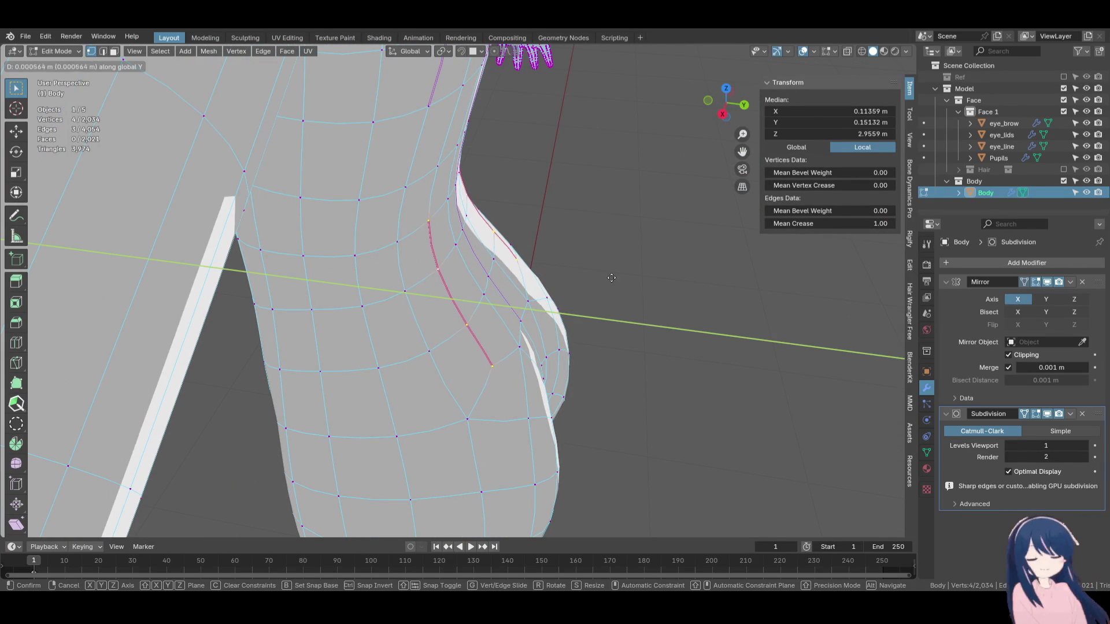
click(612, 283)
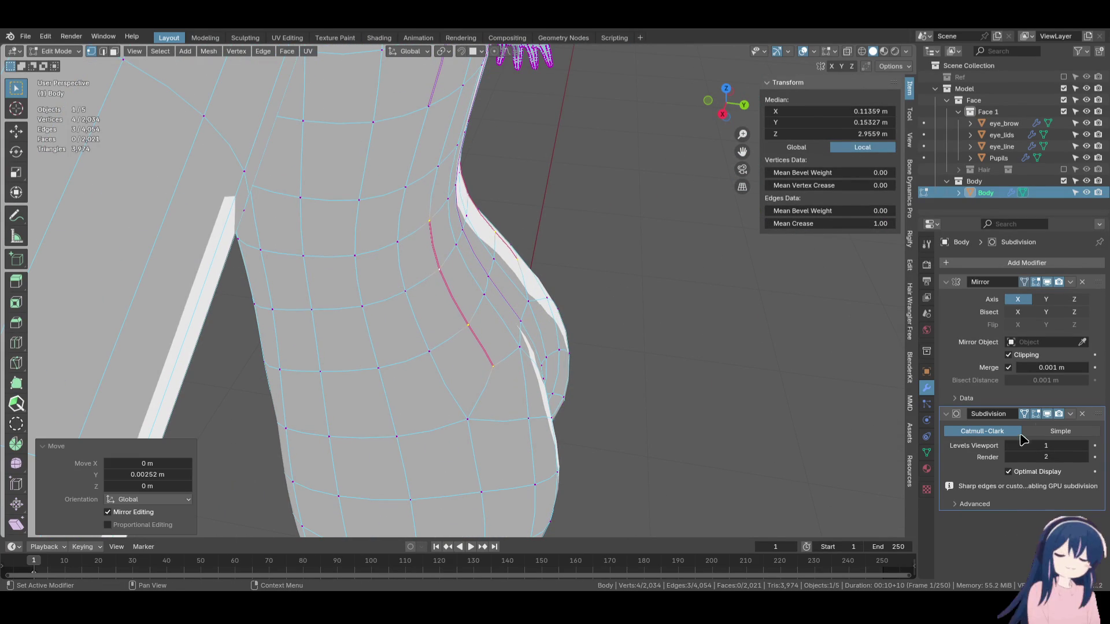
Hide the Subdivision modifier in the viewport and nudge the selection along Y again.
click(1046, 414)
mouse_move(642, 370)
middle_down()
mouse_move(468, 292)
mouse_move(398, 312)
mouse_move(427, 344)
mouse_move(532, 280)
mouse_move(559, 303)
mouse_move(502, 344)
mouse_move(584, 359)
mouse_move(509, 324)
mouse_move(484, 249)
mouse_move(512, 349)
middle_up()
key(g)
key(y)
click(421, 339)
Move a three-face strip on the waist side along Y.
click(502, 344)
ctrl+shift+click(461, 189)
key(g)
key(y)
click(570, 359)
Select several waist-side vertices and shift them along Y.
click(513, 349)
shift+click(515, 302)
mouse_move(515, 302)
middle_down()
mouse_move(545, 341)
mouse_move(426, 243)
mouse_move(538, 319)
middle_up()
key(g)
key(y)
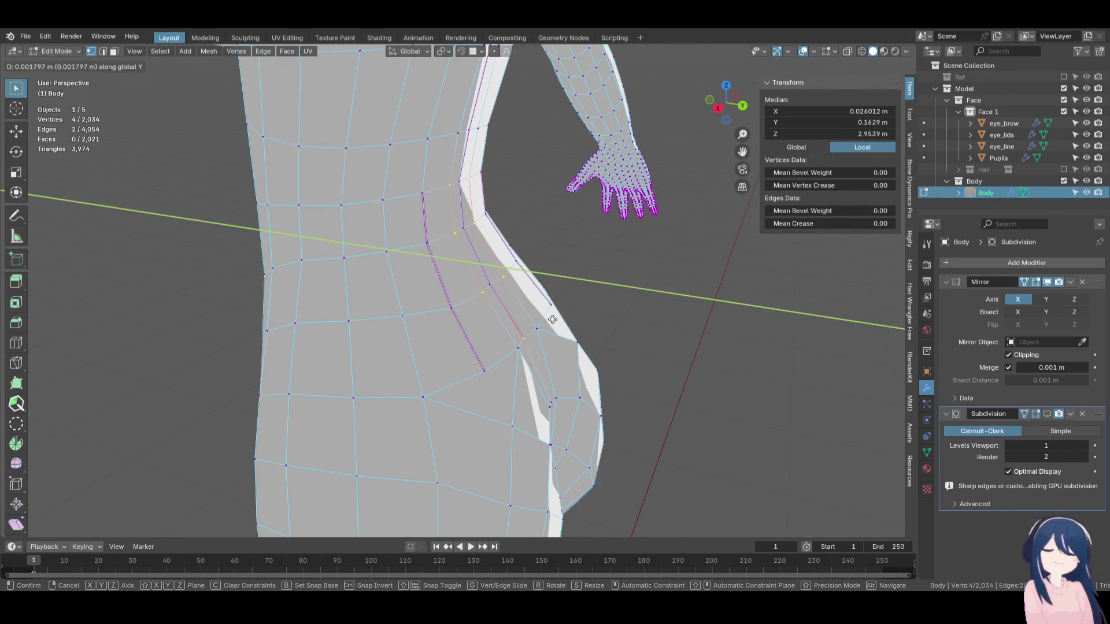
click(569, 326)
Redo a small Y move of the waist vertices after cancelling one attempt.
mouse_move(565, 327)
middle_down()
mouse_move(462, 265)
mouse_move(446, 233)
mouse_move(521, 317)
mouse_move(603, 351)
mouse_move(508, 339)
mouse_move(528, 341)
middle_up()
key(g)
right_click(603, 351)
key(g)
key(y)
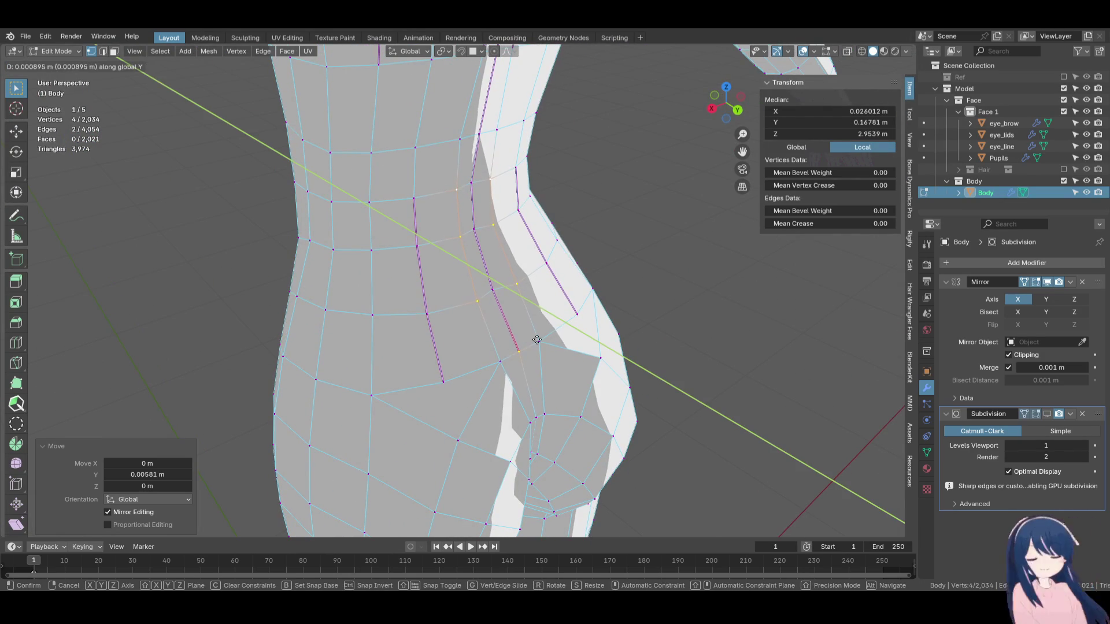
click(522, 314)
mouse_move(522, 314)
middle_down()
mouse_move(473, 218)
mouse_move(488, 346)
mouse_move(462, 243)
middle_up()
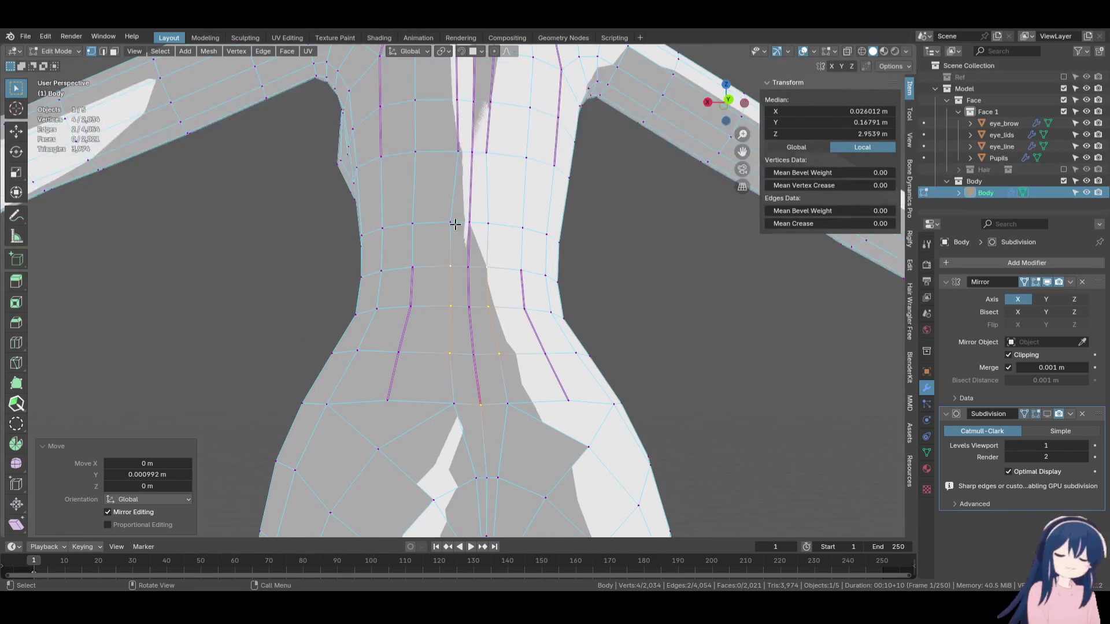
In back view, slide a waist vertex beside the spine along its edge.
click(449, 204)
key(ctrl+KP_1)
key(g)
key(g)
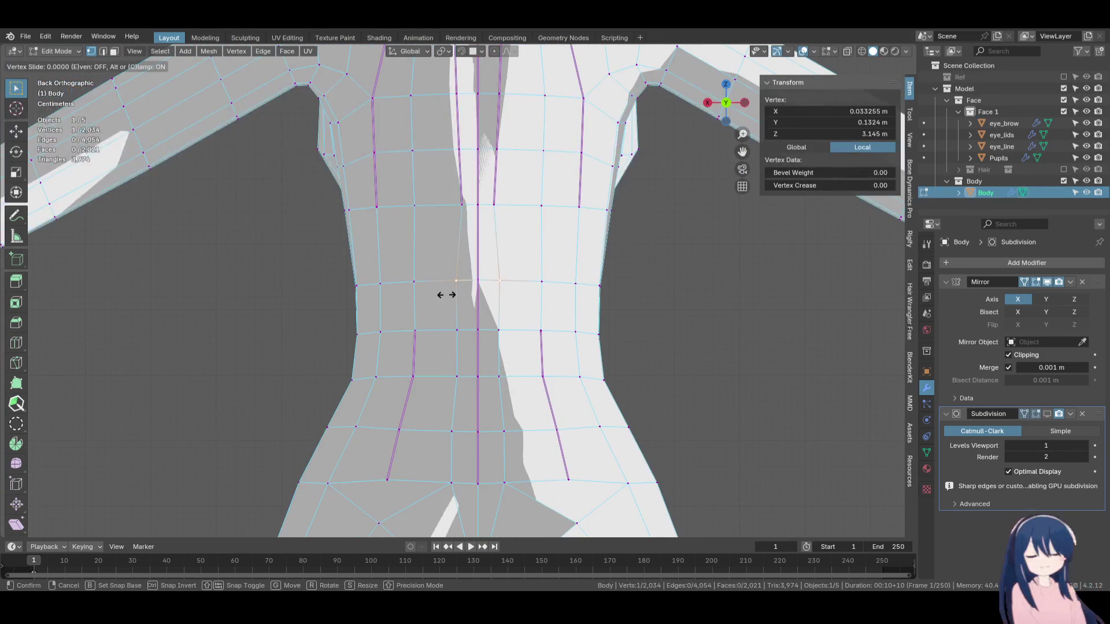
click(489, 299)
middle_drag(489, 298, 553, 338)
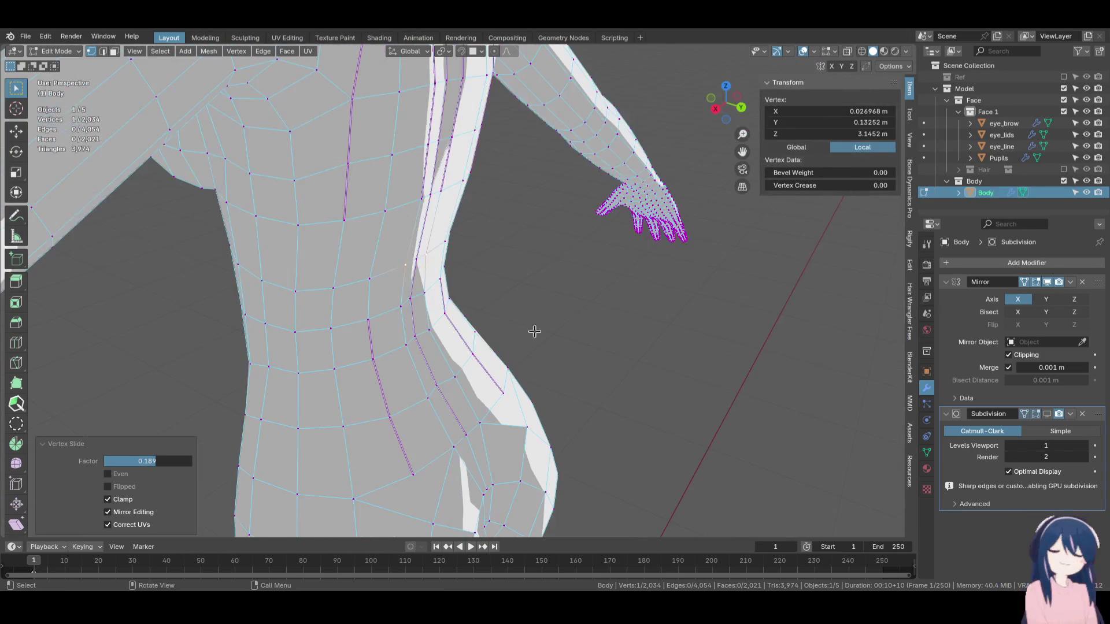
Move another waist vertex along Y.
click(416, 261)
mouse_move(416, 261)
middle_down()
mouse_move(502, 322)
mouse_move(428, 312)
middle_up()
key(g)
key(y)
click(492, 320)
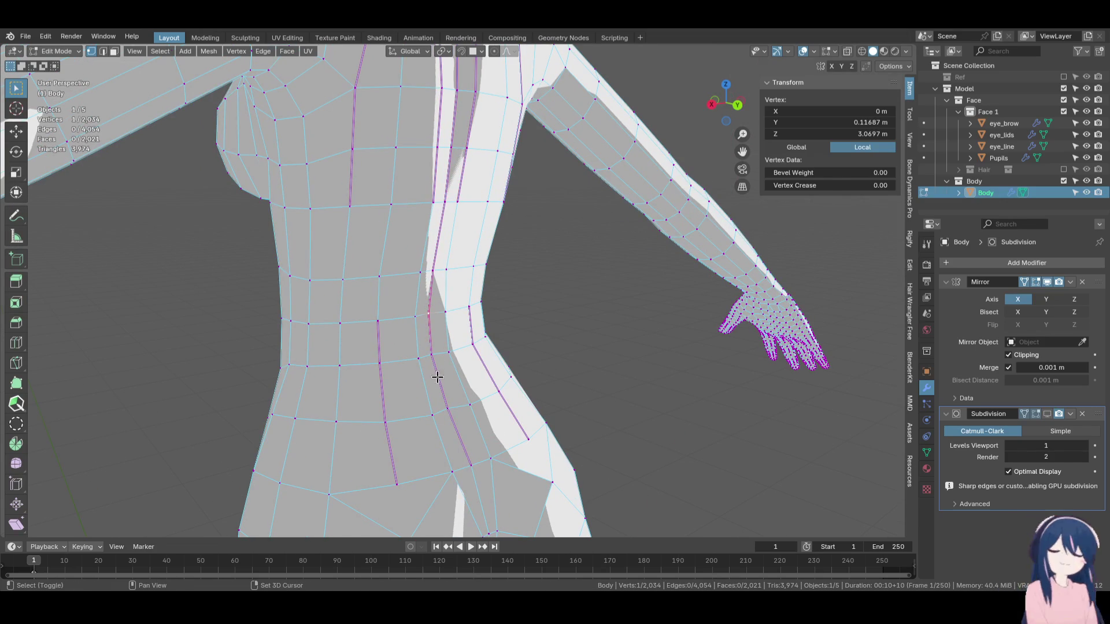
Move a pair of waist vertices along Y twice, ending at −0.001516 m.
shift+click(431, 354)
key(g)
key(y)
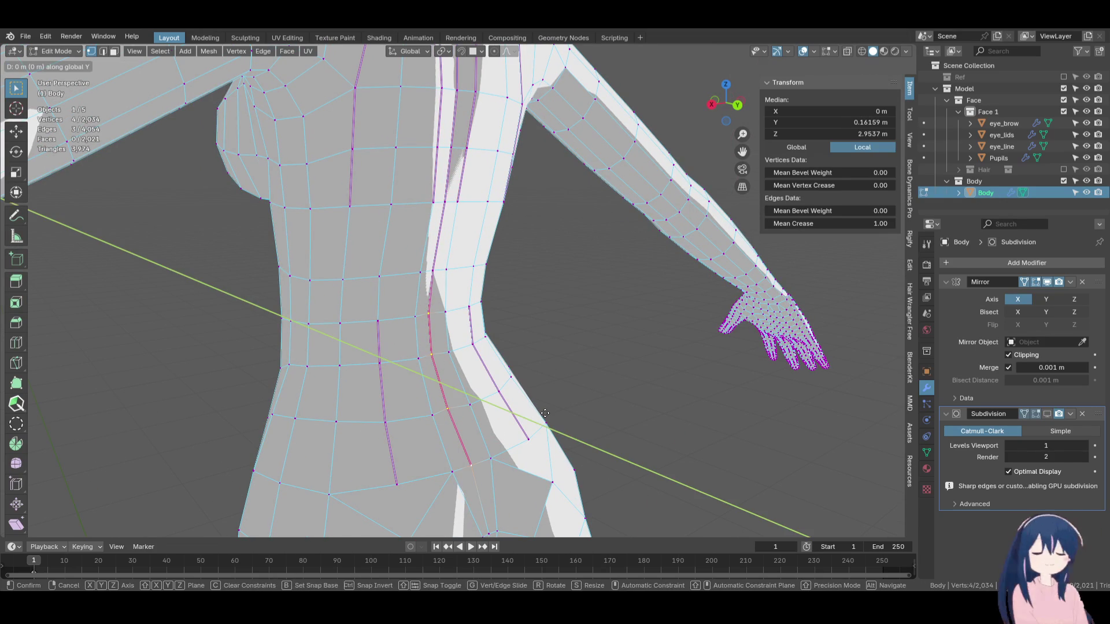
click(480, 457)
mouse_move(480, 457)
middle_down()
mouse_move(559, 413)
mouse_move(527, 383)
mouse_move(559, 387)
mouse_move(550, 416)
mouse_move(527, 409)
mouse_move(512, 254)
mouse_move(466, 198)
mouse_move(502, 240)
mouse_move(445, 306)
mouse_move(441, 283)
mouse_move(401, 266)
mouse_move(468, 278)
mouse_move(437, 334)
middle_up()
key(g)
key(y)
click(553, 386)
Save Alina.blend and select a short vertical edge path at the waist.
key(ctrl+s)
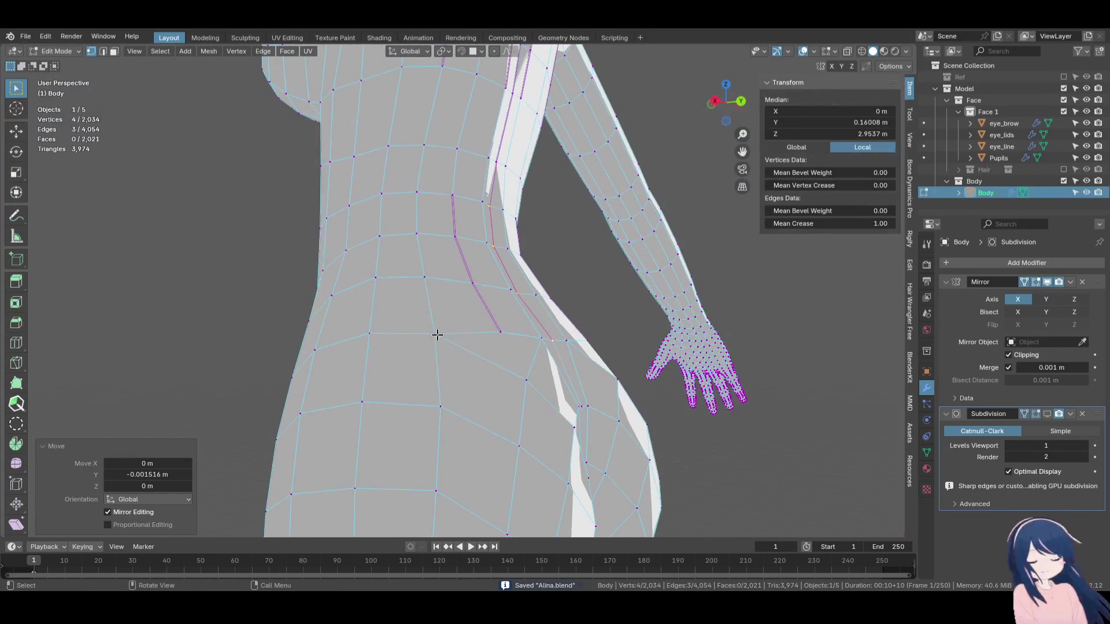
alt+click(426, 279)
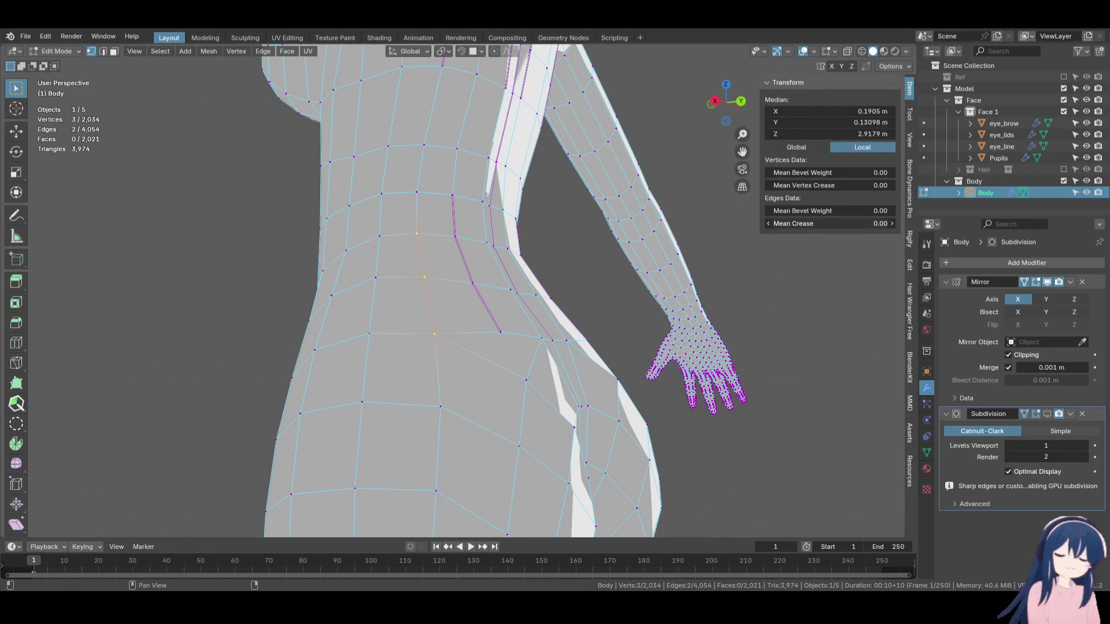
mouse_move(746, 231)
middle_down()
mouse_move(668, 243)
mouse_move(832, 115)
middle_up()
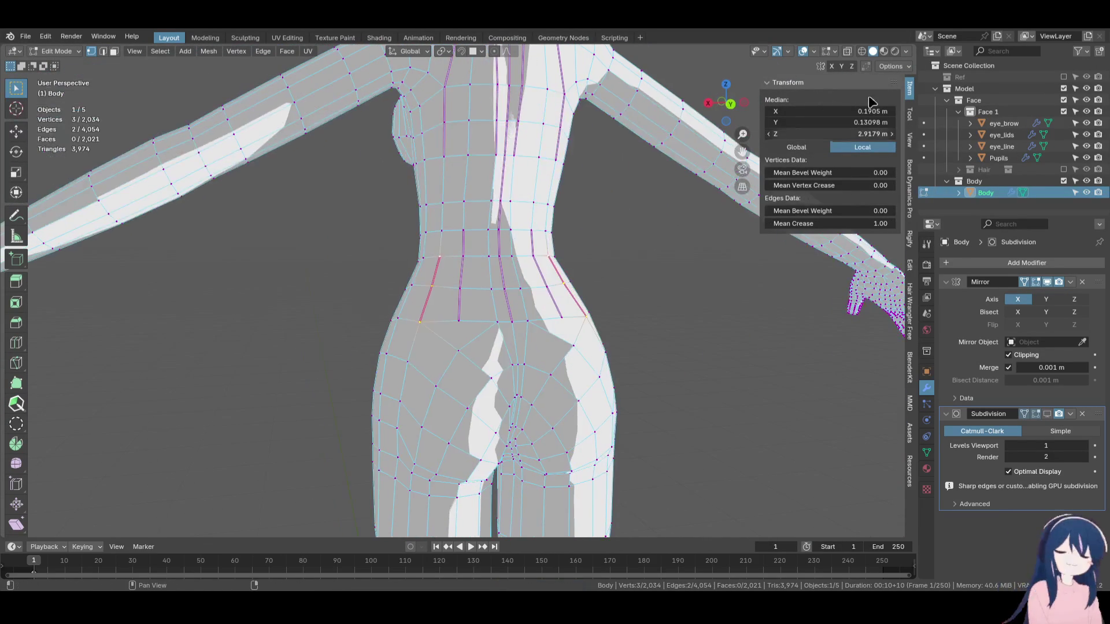
Rotate the shadow light to light the body evenly and restore the Subdivision display.
click(906, 51)
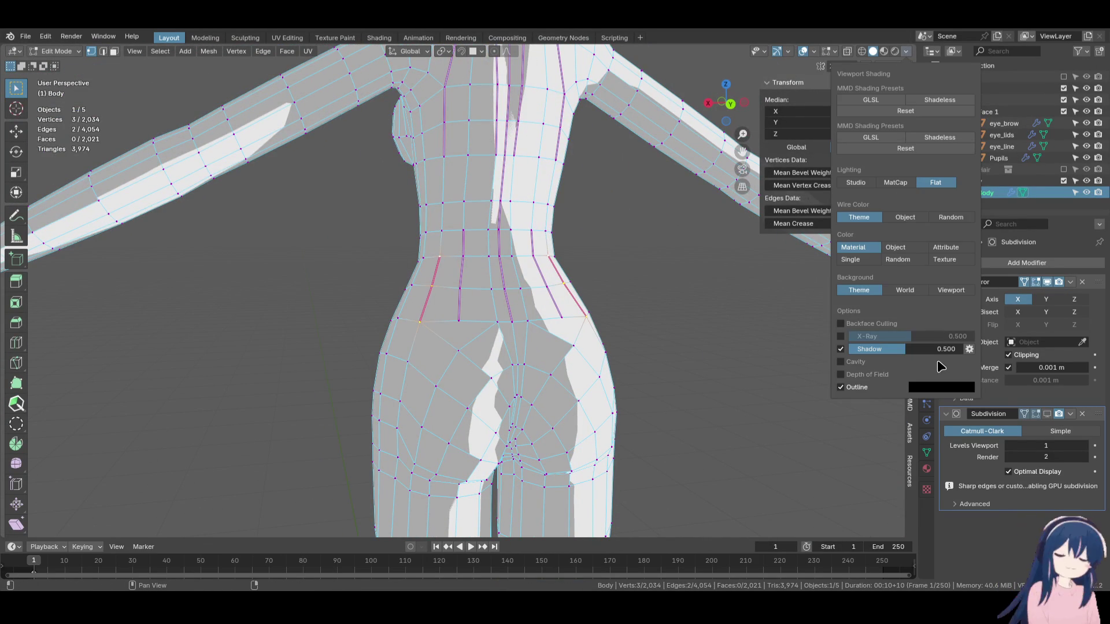
click(969, 349)
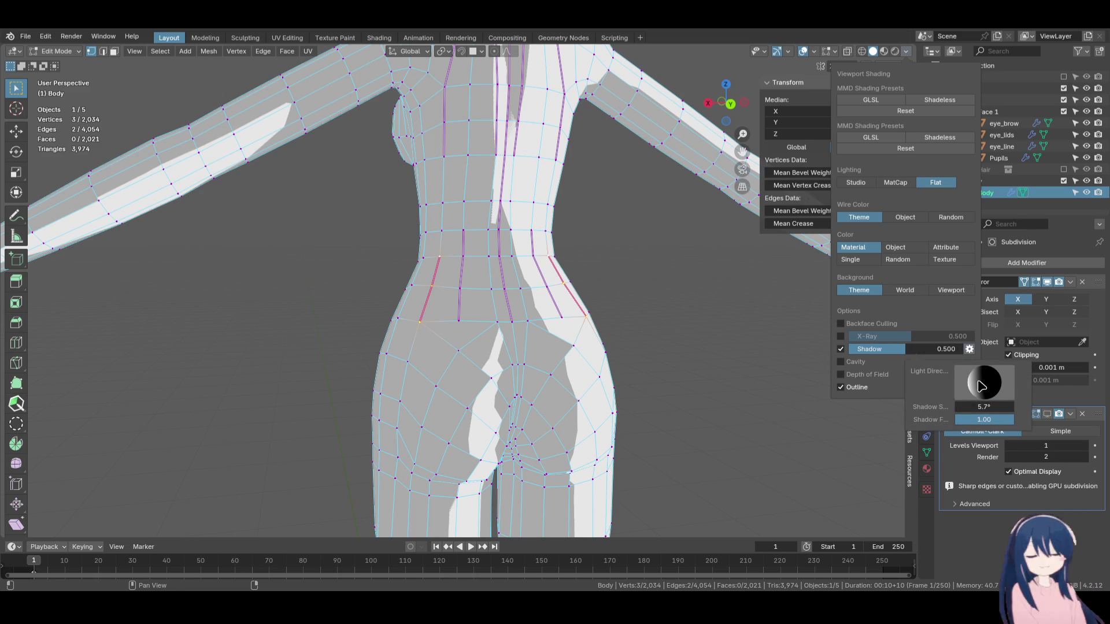
mouse_move(969, 395)
mouse_down()
mouse_move(1007, 385)
mouse_move(939, 382)
mouse_up()
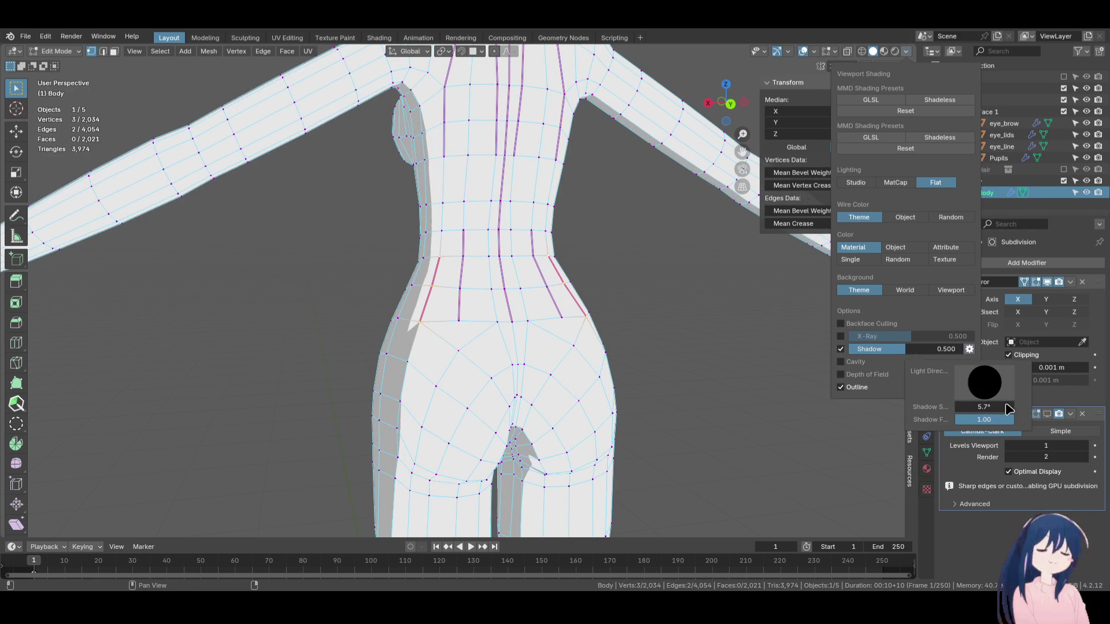
click(1048, 414)
Re-angle the shadow light so flat shadows split the lower back and hips.
click(903, 52)
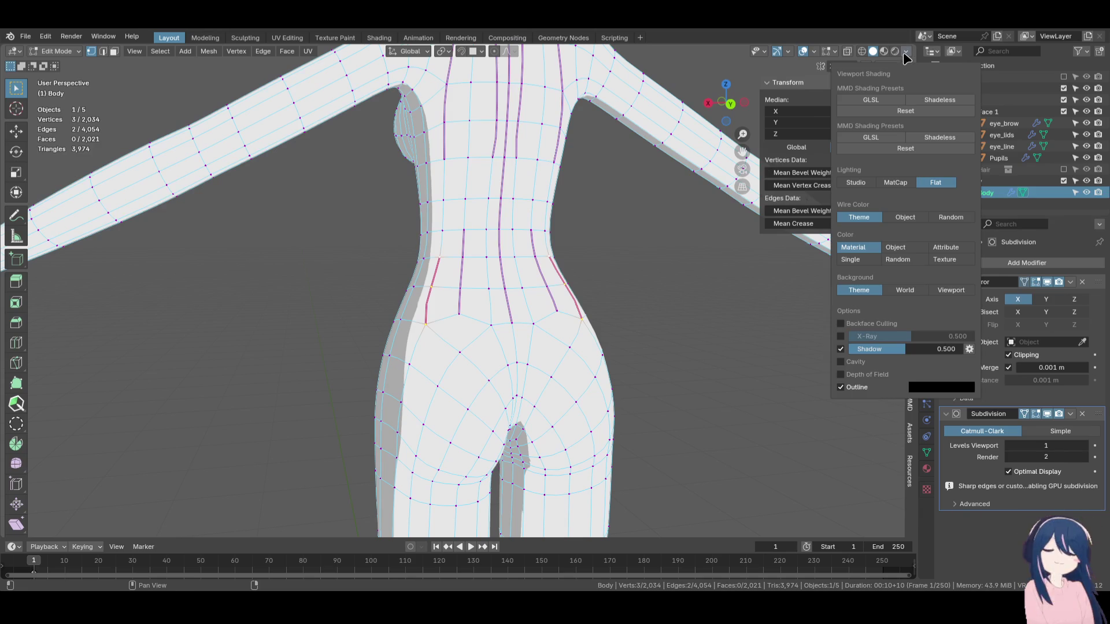
click(801, 80)
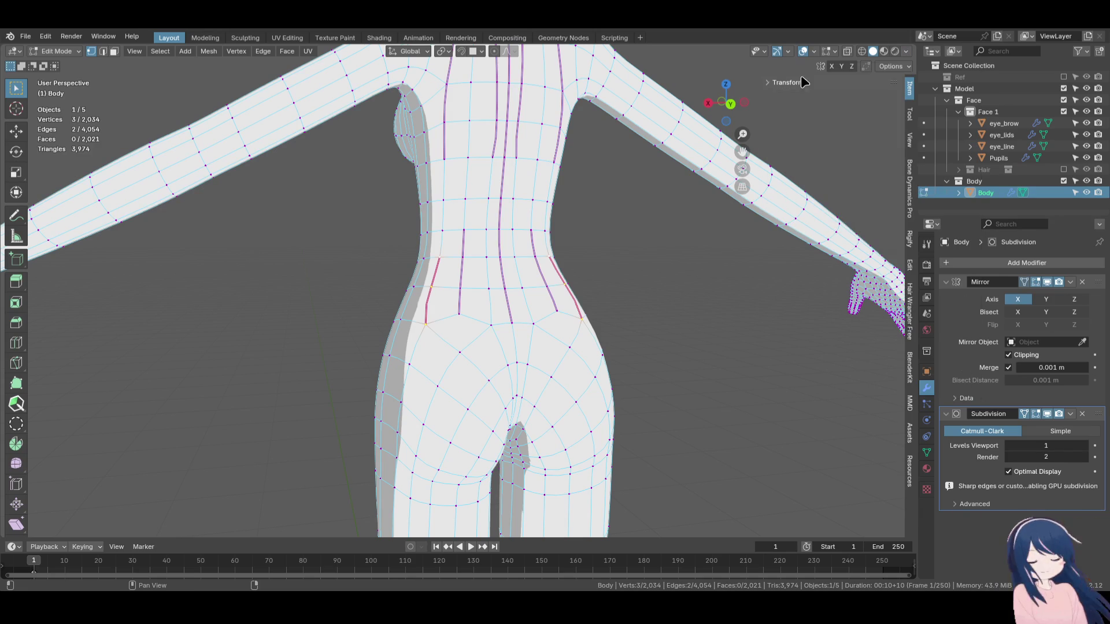
click(906, 52)
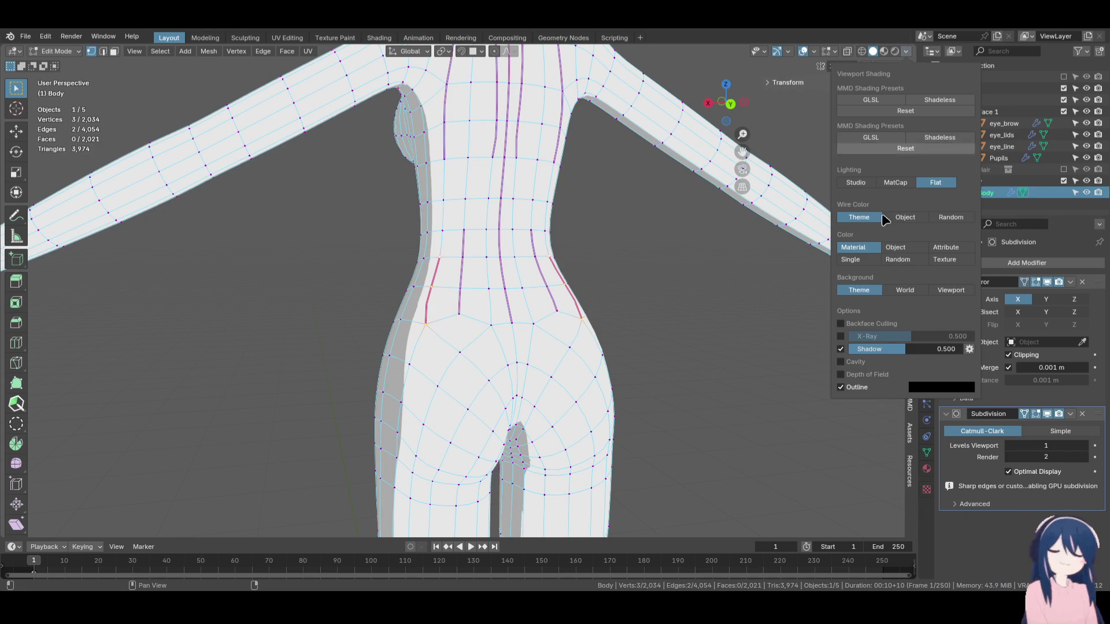
click(970, 349)
drag(976, 387, 1007, 379)
Expand the sidebar transform panel and select centre-line edges on the hip.
mouse_move(549, 260)
middle_down()
mouse_move(548, 235)
mouse_move(509, 243)
mouse_move(520, 329)
mouse_move(595, 354)
mouse_move(544, 241)
middle_up()
scroll(544, 241, up, 5)
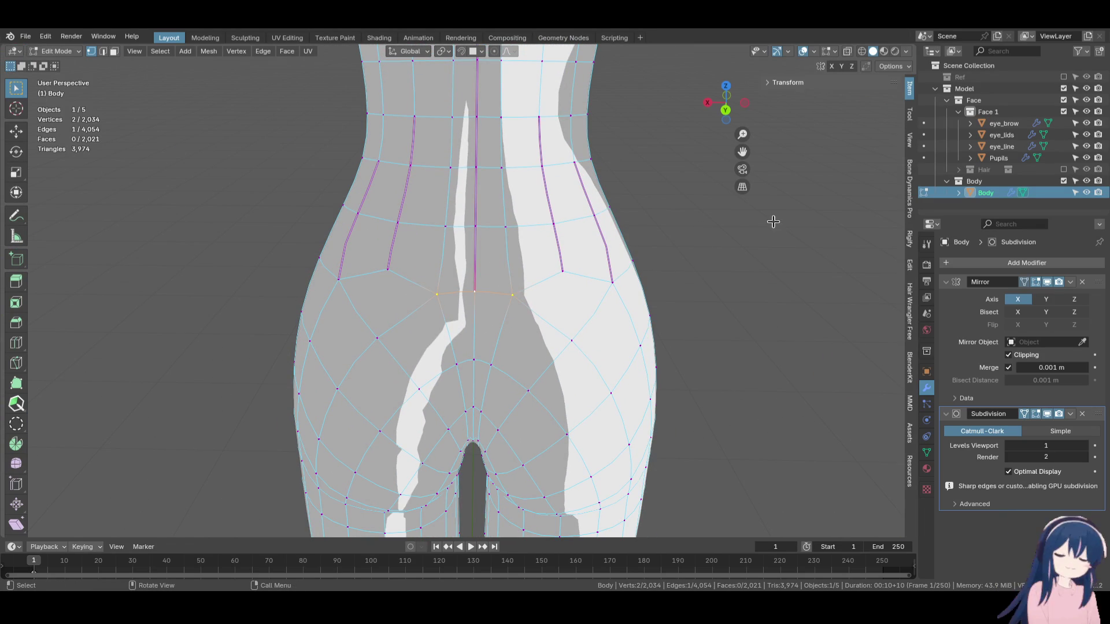
click(816, 82)
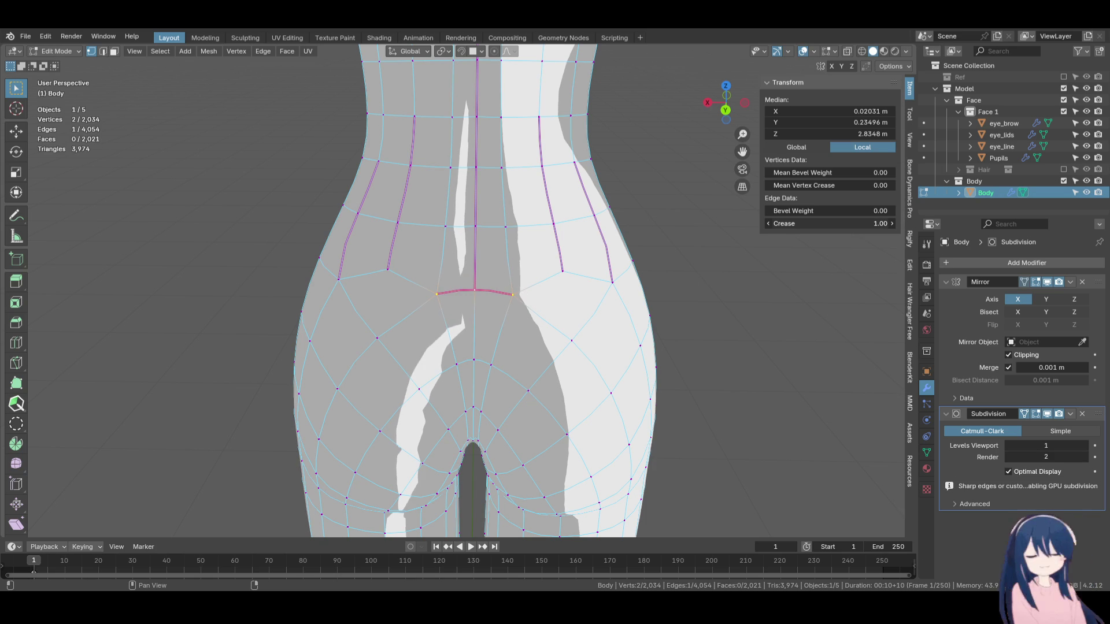
mouse_move(770, 231)
middle_down()
mouse_move(557, 241)
mouse_move(574, 179)
mouse_move(487, 285)
mouse_move(521, 360)
mouse_move(462, 260)
middle_up()
click(495, 350)
shift+click(463, 259)
click(474, 299)
mouse_move(474, 299)
middle_down()
mouse_move(485, 265)
mouse_move(453, 297)
mouse_move(451, 327)
middle_up()
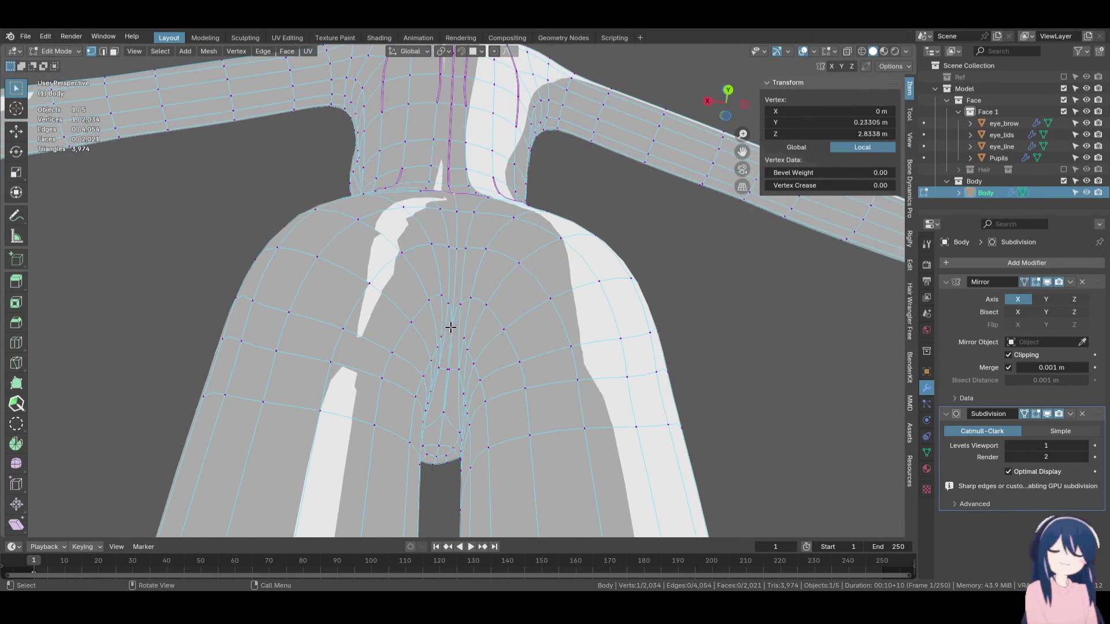
Select more centre-line edges and vertices, trying then undoing the mirror display toggle.
shift+click(456, 248)
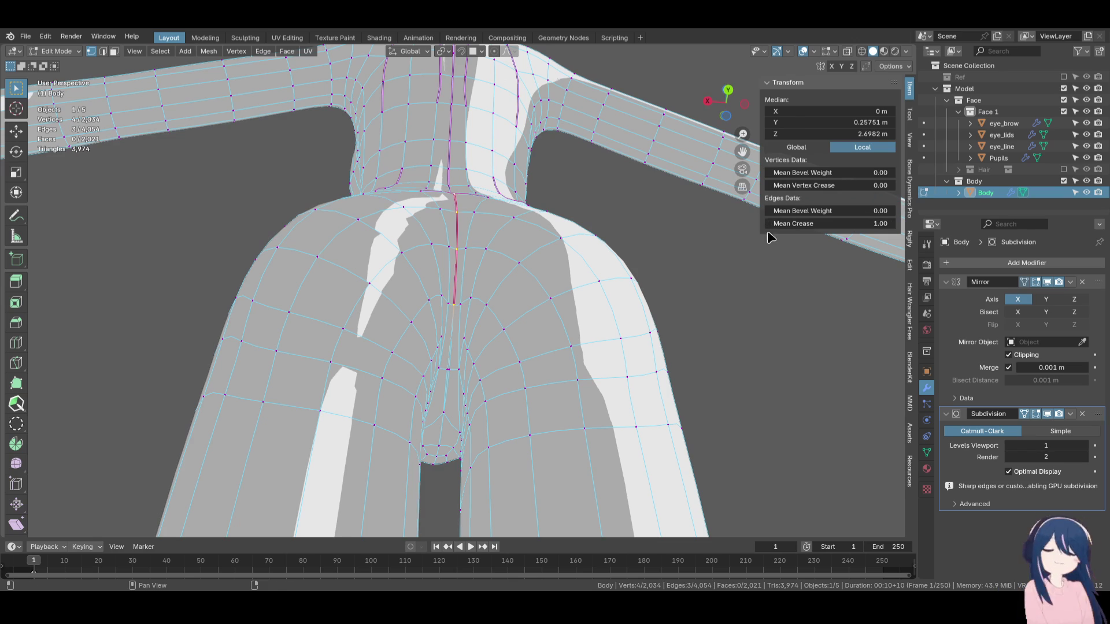
middle_drag(357, 306, 385, 216)
click(468, 233)
shift+click(476, 280)
scroll(479, 320, down, 3)
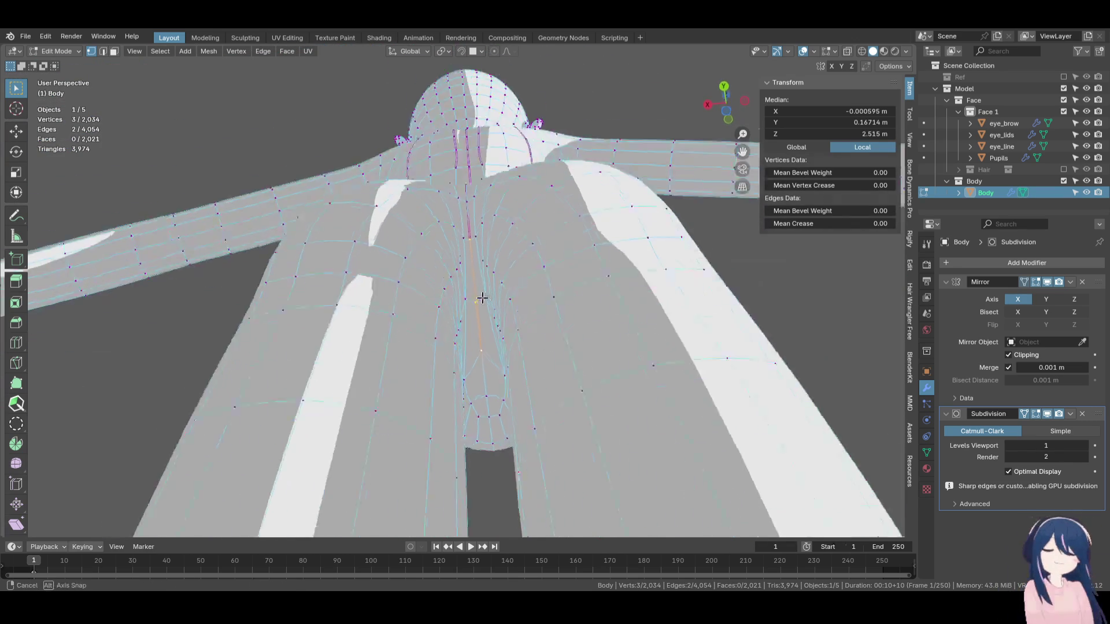
scroll(489, 321, up, 6)
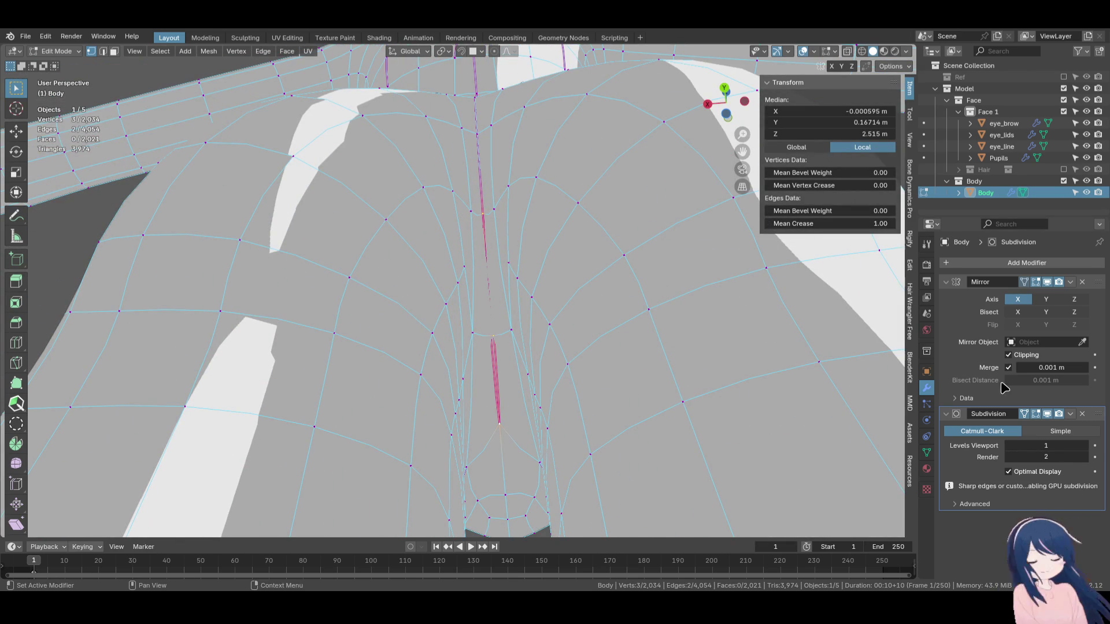
click(1049, 282)
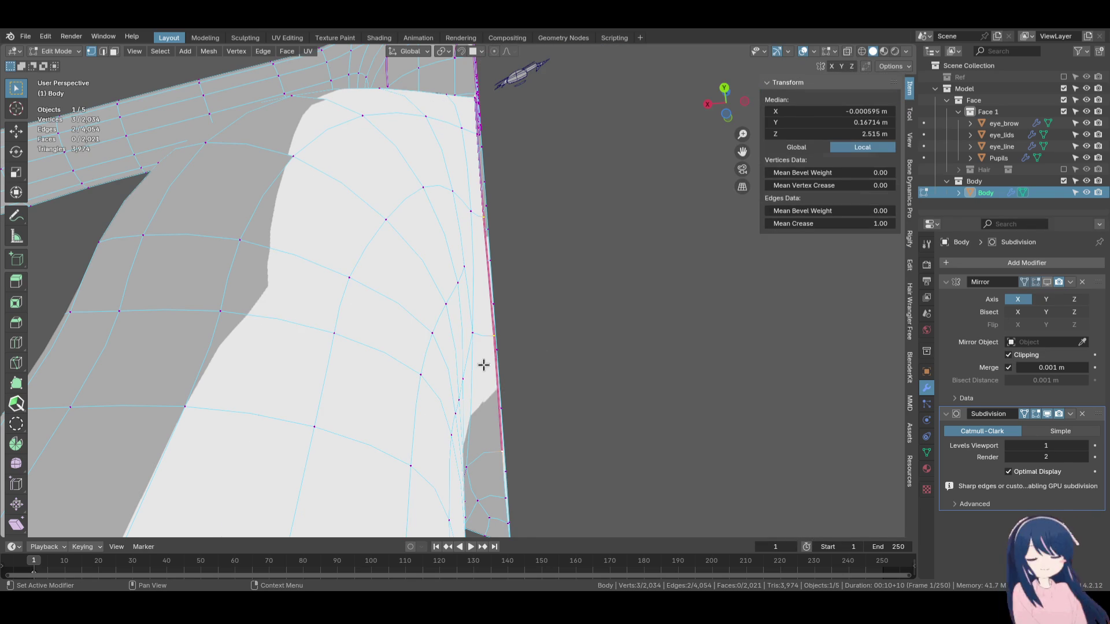
key(ctrl+z)
key(ctrl+z)
In X-ray view, move a crotch centre vertex 0.013444 m along X, then reposition it.
key(z)
key(4)
middle_drag(496, 316, 477, 314)
key(g)
key(x)
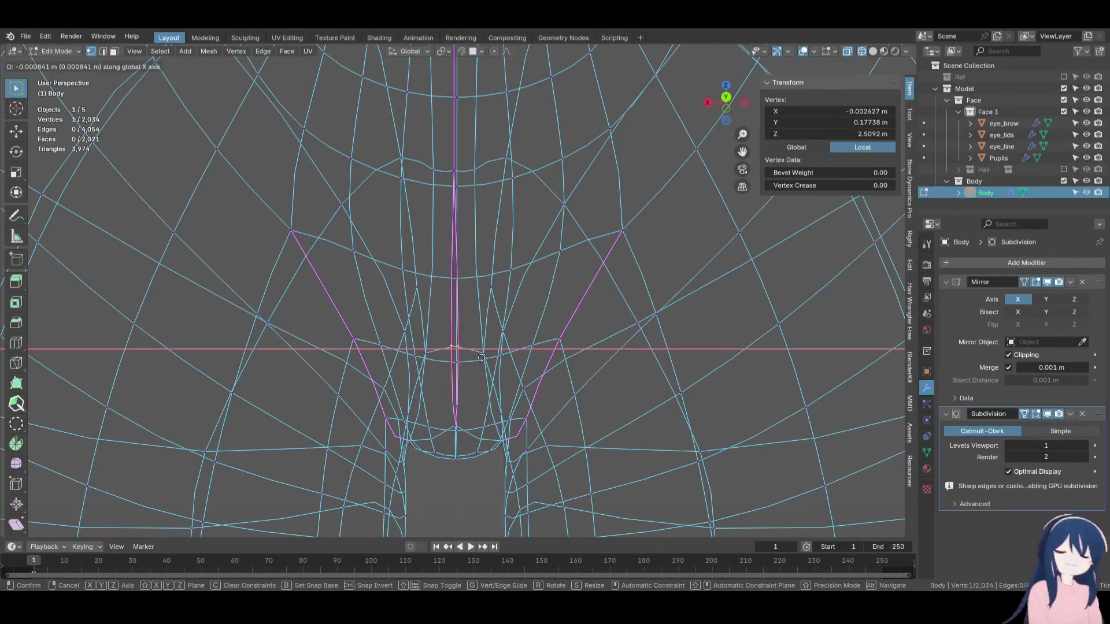
click(431, 358)
mouse_move(431, 358)
middle_down()
mouse_move(446, 337)
mouse_move(468, 405)
middle_up()
key(g)
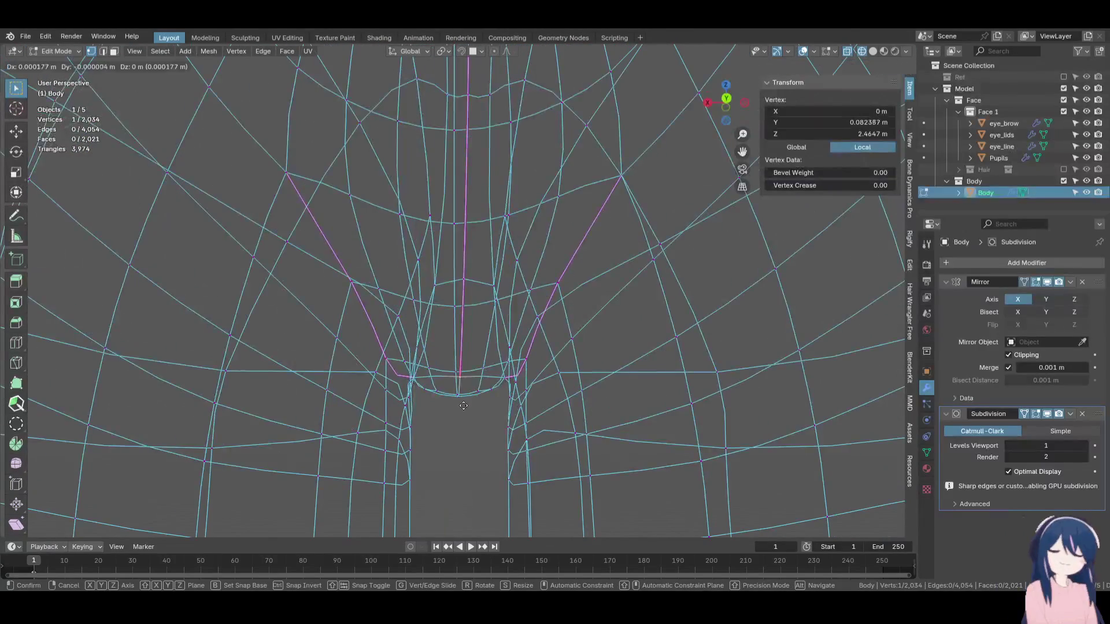
click(395, 390)
mouse_move(439, 391)
middle_down()
mouse_move(502, 399)
mouse_move(470, 342)
middle_up()
key(shift+z)
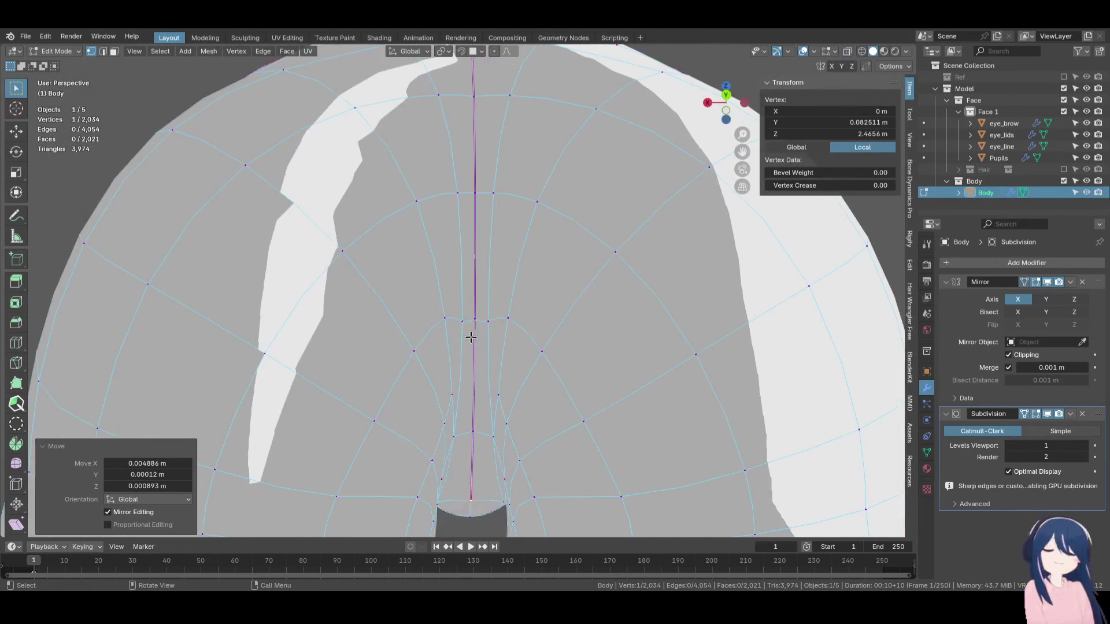
Reposition another centre-line vertex near the crotch in X-ray, then return to solid shading.
click(468, 322)
key(shift+z)
key(g)
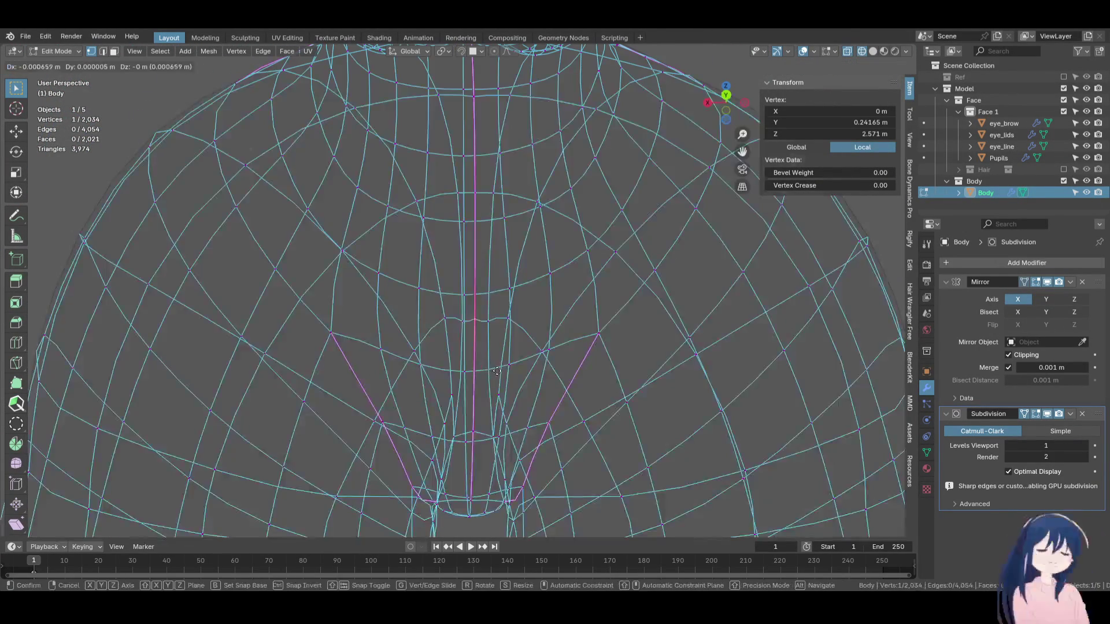
click(285, 366)
middle_drag(301, 370, 462, 412)
key(g)
click(483, 430)
key(z)
click(570, 422)
mouse_move(551, 397)
middle_down()
mouse_move(488, 359)
mouse_move(522, 398)
mouse_move(525, 388)
mouse_move(487, 389)
mouse_move(505, 408)
mouse_move(570, 424)
mouse_move(399, 376)
mouse_move(510, 405)
mouse_move(520, 376)
mouse_move(500, 302)
mouse_move(549, 376)
mouse_move(518, 441)
mouse_move(422, 433)
mouse_move(488, 421)
mouse_move(482, 448)
mouse_move(481, 347)
mouse_move(521, 268)
mouse_move(518, 237)
mouse_move(513, 348)
middle_up()
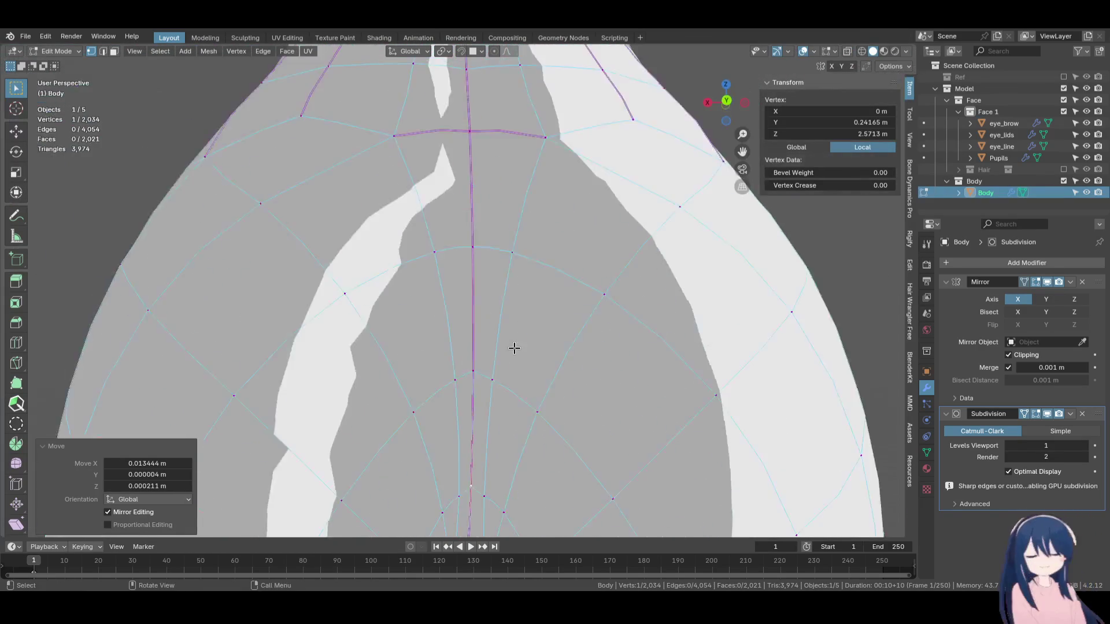
Save Alina.blend and shift the shadow light direction.
scroll(514, 348, down, 5)
key(ctrl+s)
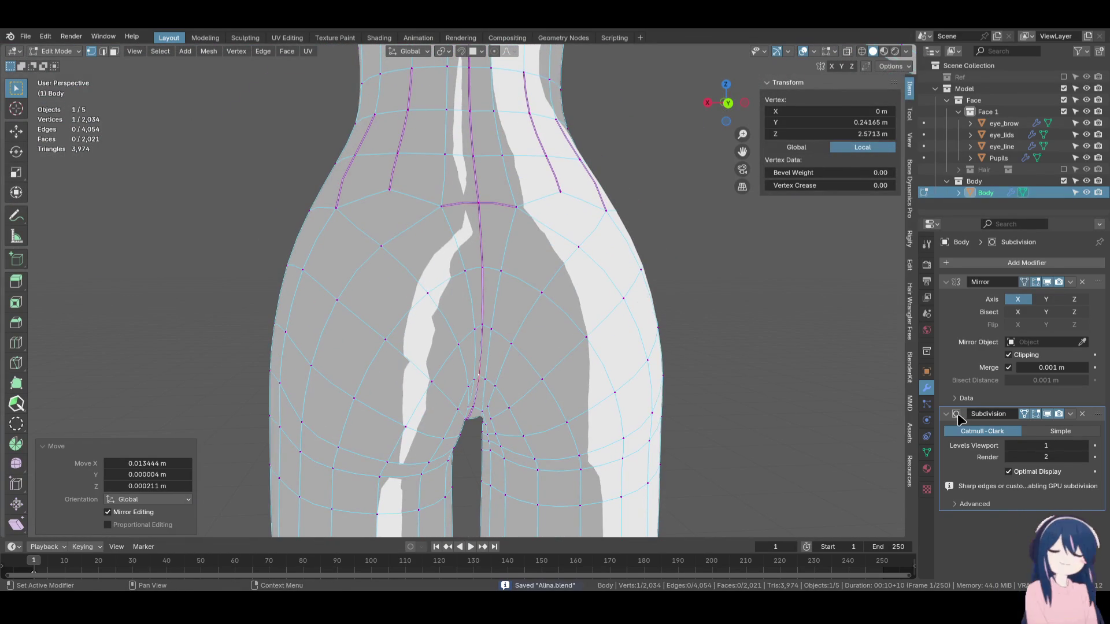
click(907, 52)
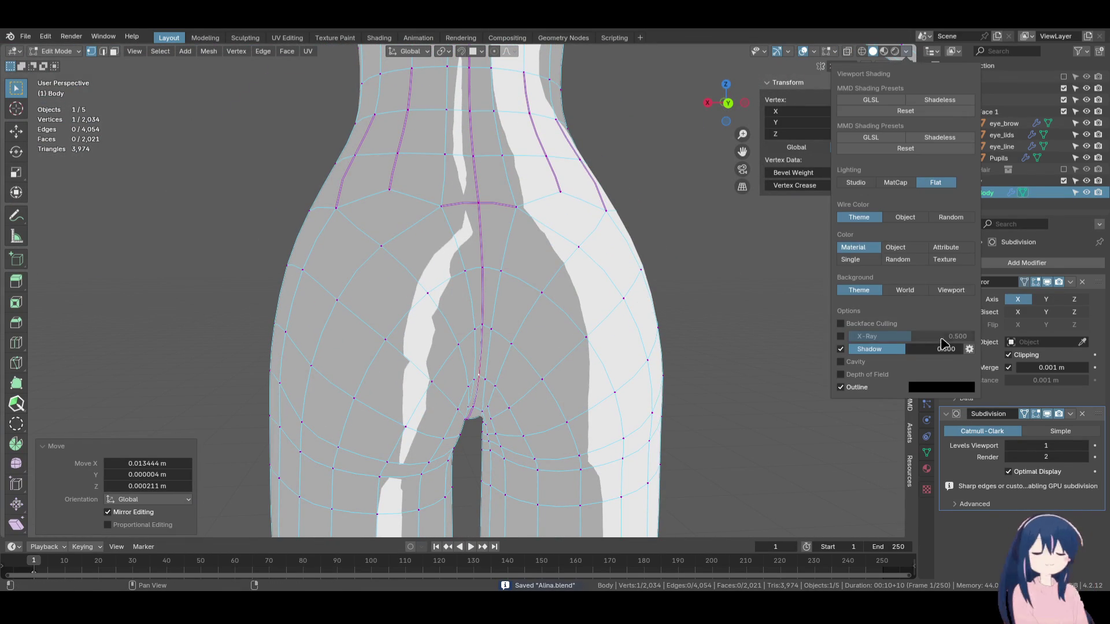
click(969, 349)
mouse_move(984, 391)
mouse_down()
mouse_move(995, 381)
mouse_move(981, 388)
mouse_up()
mouse_move(508, 260)
middle_down()
mouse_move(439, 252)
mouse_move(483, 253)
middle_up()
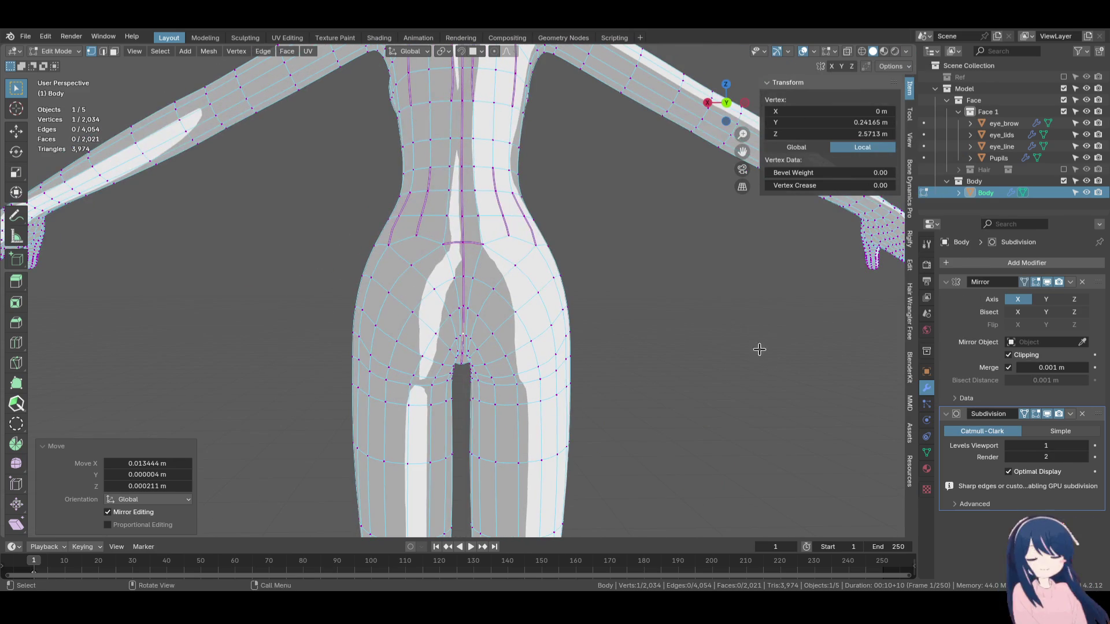
Re-aim the shadow light so the body's back is mostly lit.
click(902, 52)
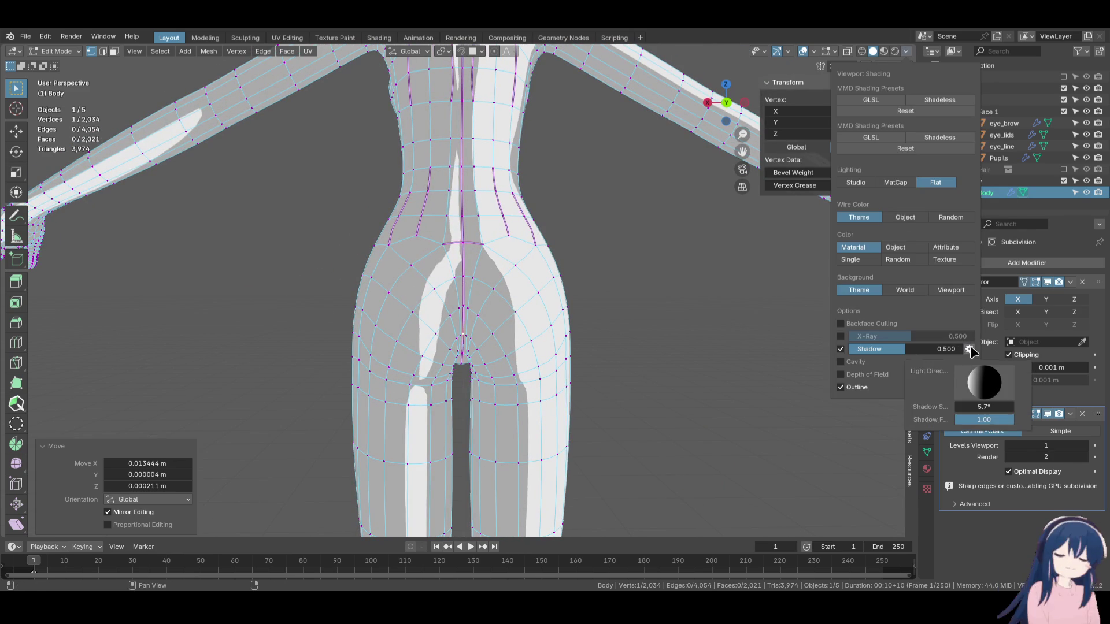
mouse_move(969, 348)
mouse_move(980, 392)
mouse_down()
mouse_move(981, 380)
mouse_move(1031, 379)
mouse_up()
scroll(751, 346, down, 5)
Switch to Object Mode, hide overlays, and nudge the shadow light direction from the front.
middle_drag(564, 292, 714, 312)
scroll(714, 312, down, 2)
key(Tab)
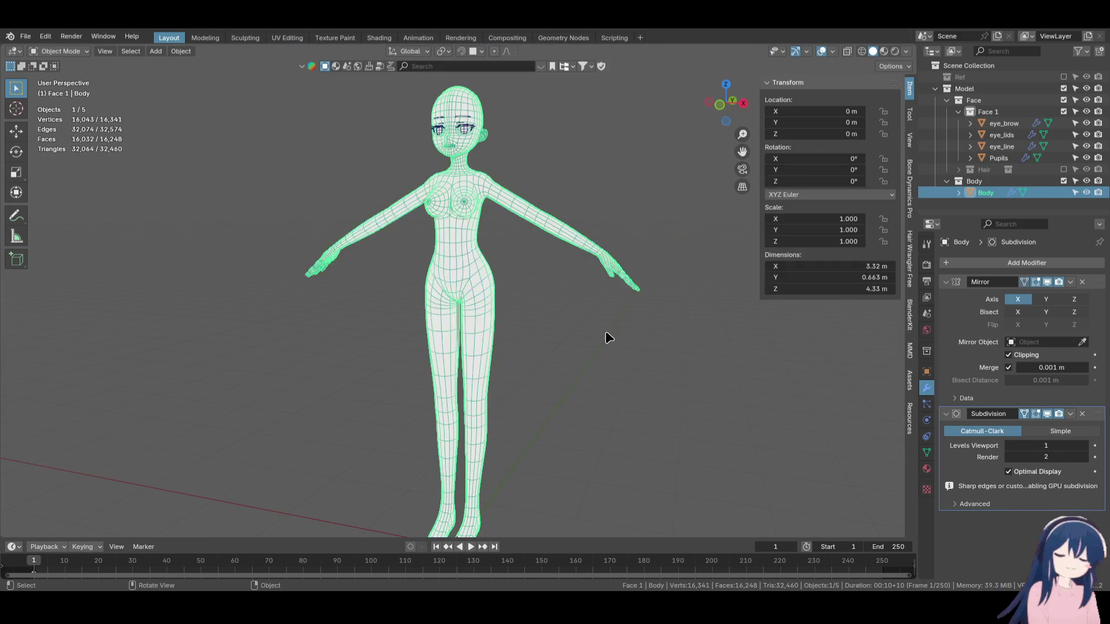
click(822, 51)
click(905, 51)
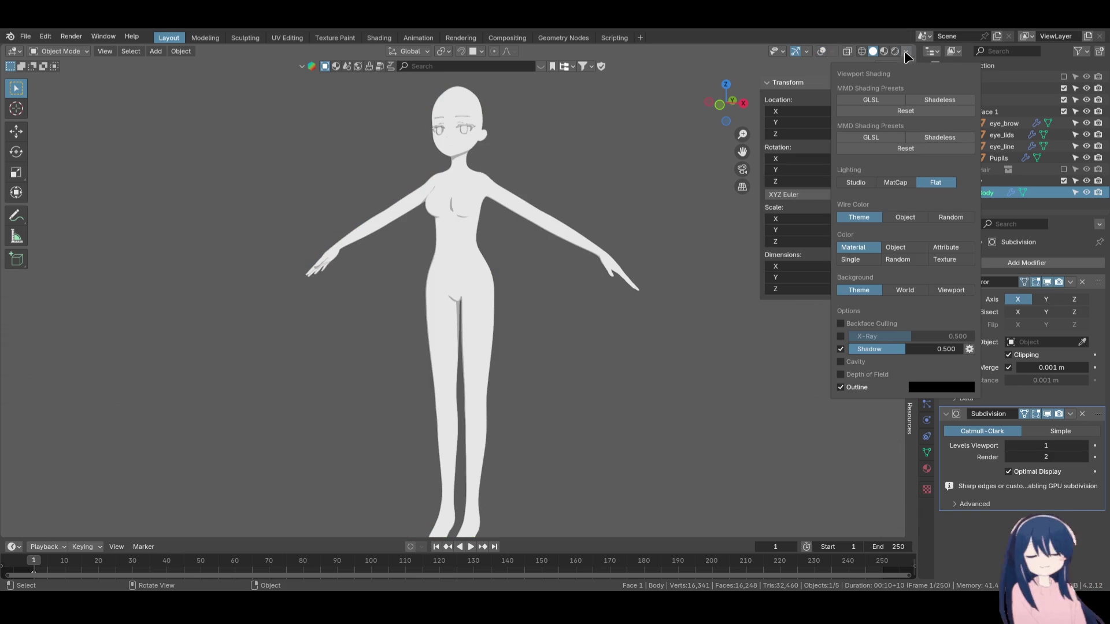
click(969, 349)
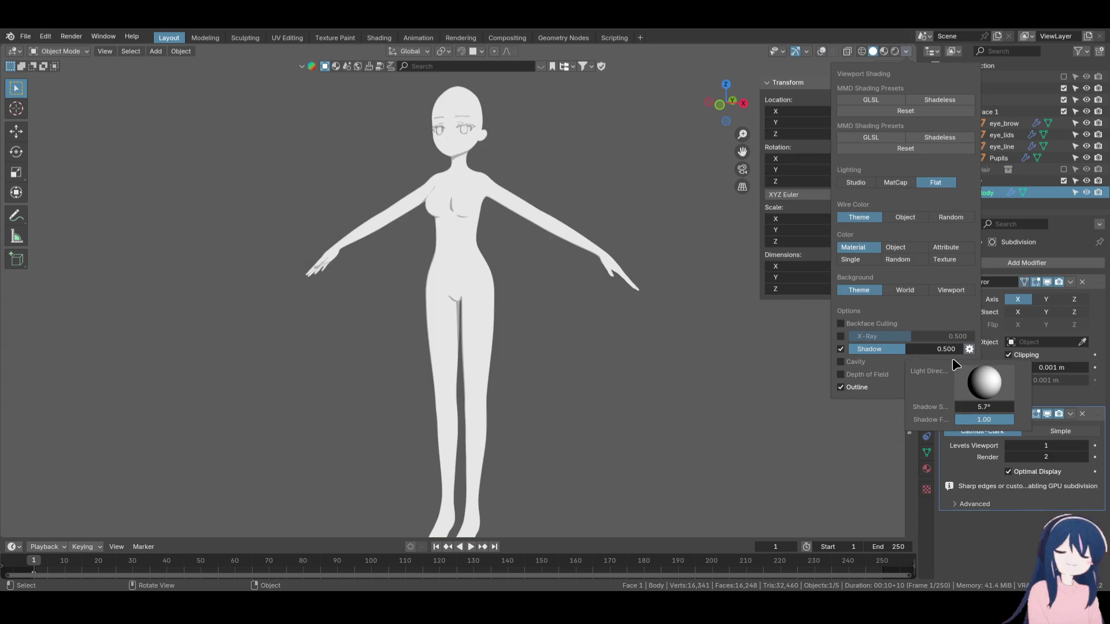
mouse_move(980, 391)
mouse_down()
mouse_move(1030, 391)
mouse_move(977, 384)
mouse_up()
From a side view, swing the shadow light to cast flat shadows along one side.
mouse_move(628, 325)
middle_down()
mouse_move(502, 303)
mouse_move(535, 289)
mouse_move(572, 299)
middle_up()
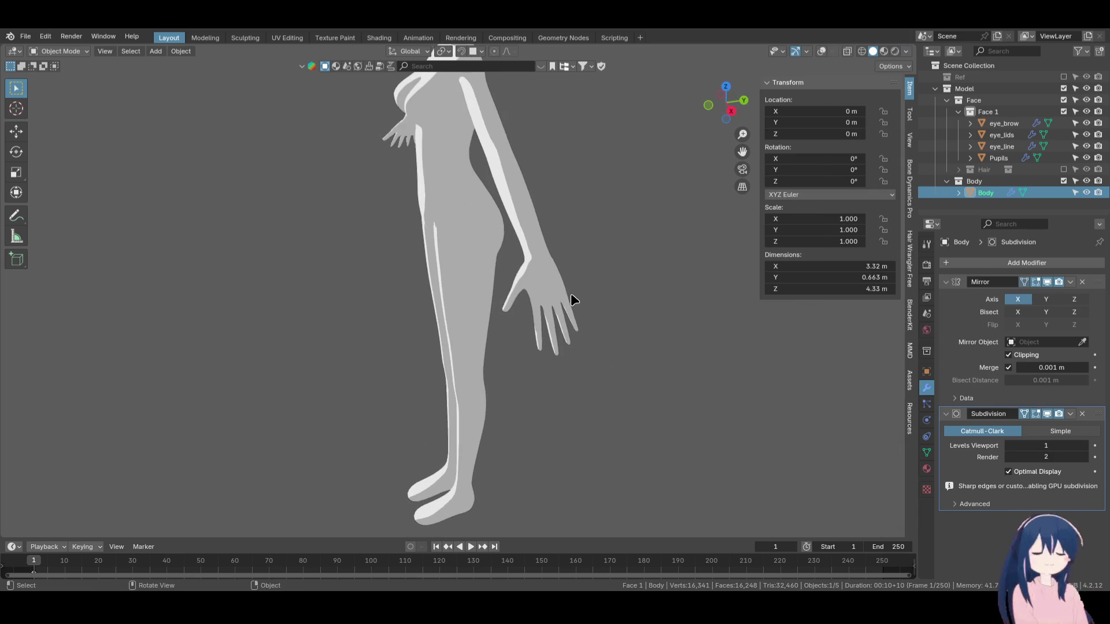
click(906, 52)
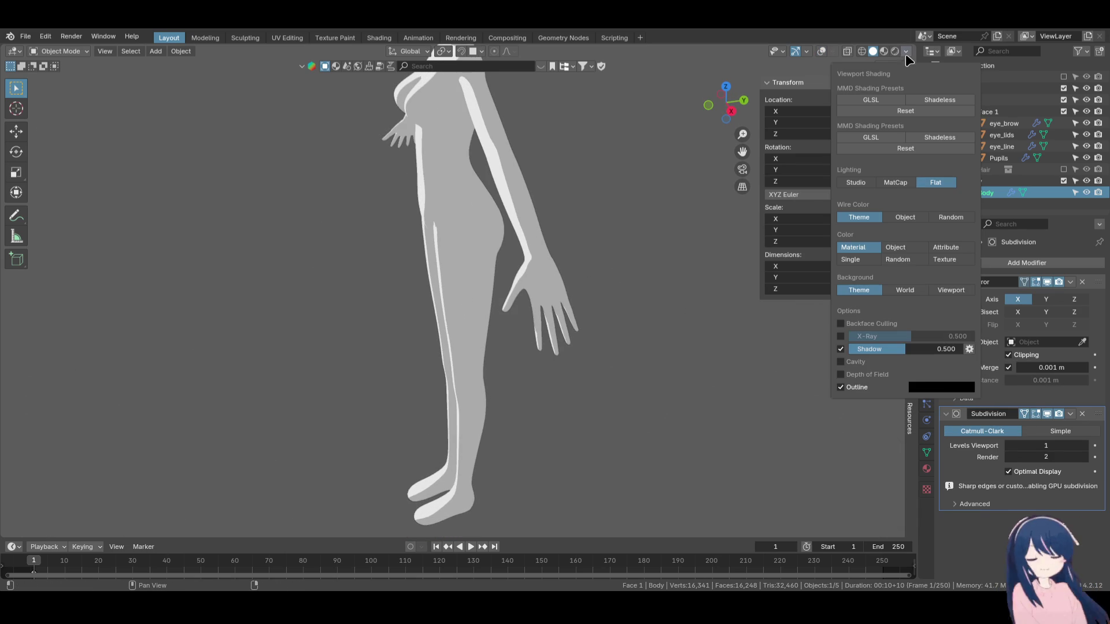
click(968, 349)
mouse_move(968, 378)
mouse_down()
mouse_move(1034, 393)
mouse_move(1033, 346)
mouse_move(1014, 393)
mouse_move(1039, 336)
mouse_move(1017, 369)
mouse_move(982, 358)
mouse_move(938, 329)
mouse_move(899, 279)
mouse_move(834, 367)
mouse_up()
mouse_move(1002, 393)
mouse_down()
mouse_move(977, 365)
mouse_move(967, 373)
mouse_up()
Fine-tune the light from near-front so the front is lit with a thin side shadow.
mouse_move(609, 302)
middle_down()
mouse_move(577, 248)
mouse_move(596, 382)
middle_up()
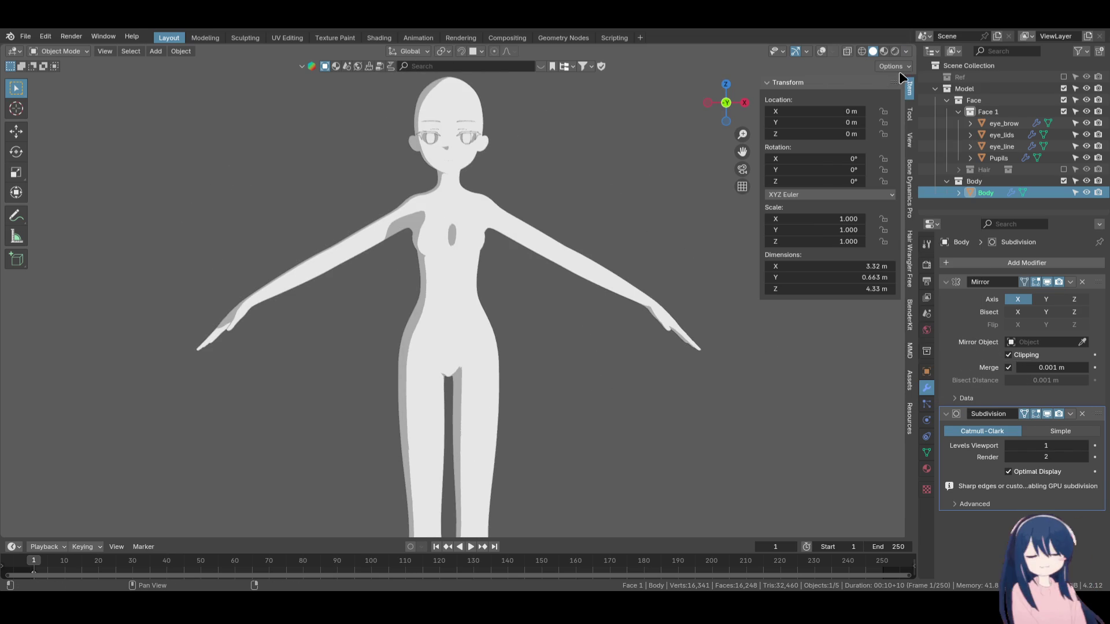
click(905, 51)
click(969, 349)
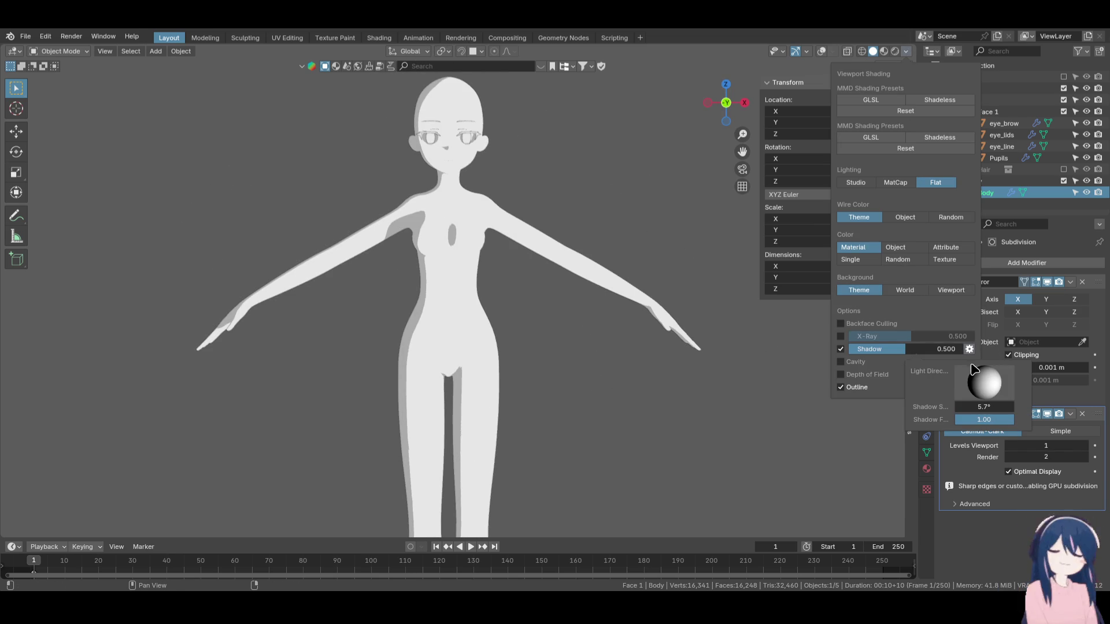
mouse_move(979, 380)
mouse_down()
mouse_move(999, 380)
mouse_move(975, 380)
mouse_move(980, 391)
mouse_move(977, 356)
mouse_move(976, 375)
mouse_up()
scroll(501, 338, down, 2)
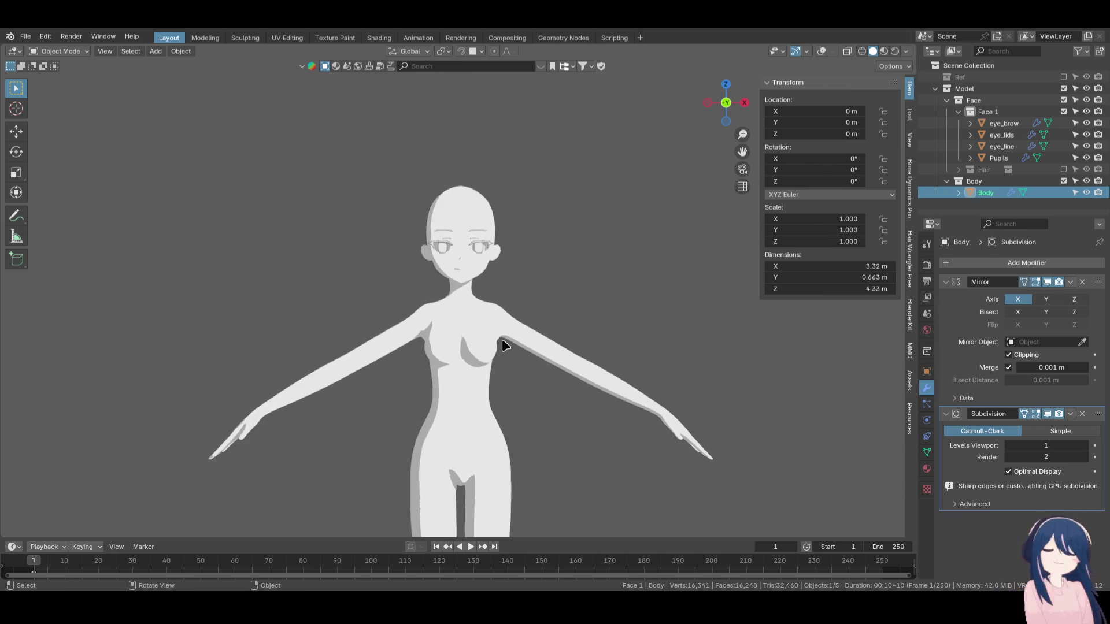
Show the viewport overlays around the right eye and switch viewport lighting to MatCap.
scroll(498, 310, up, 6)
key(Tab)
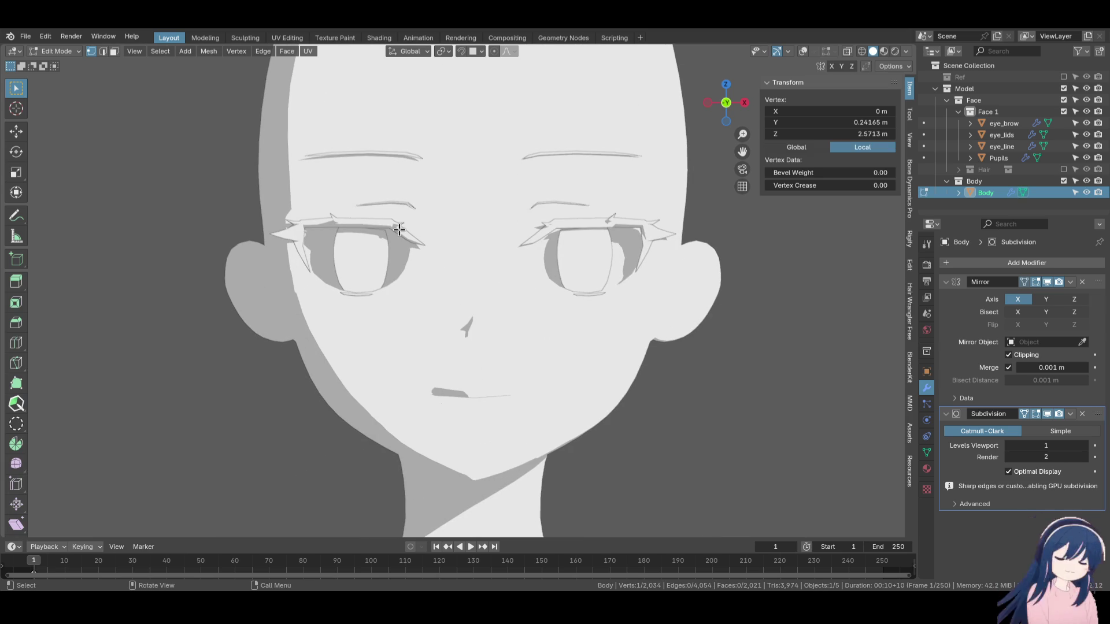
click(802, 52)
mouse_move(537, 289)
middle_down()
mouse_move(549, 292)
mouse_move(481, 306)
mouse_move(489, 293)
middle_up()
scroll(578, 295, up, 3)
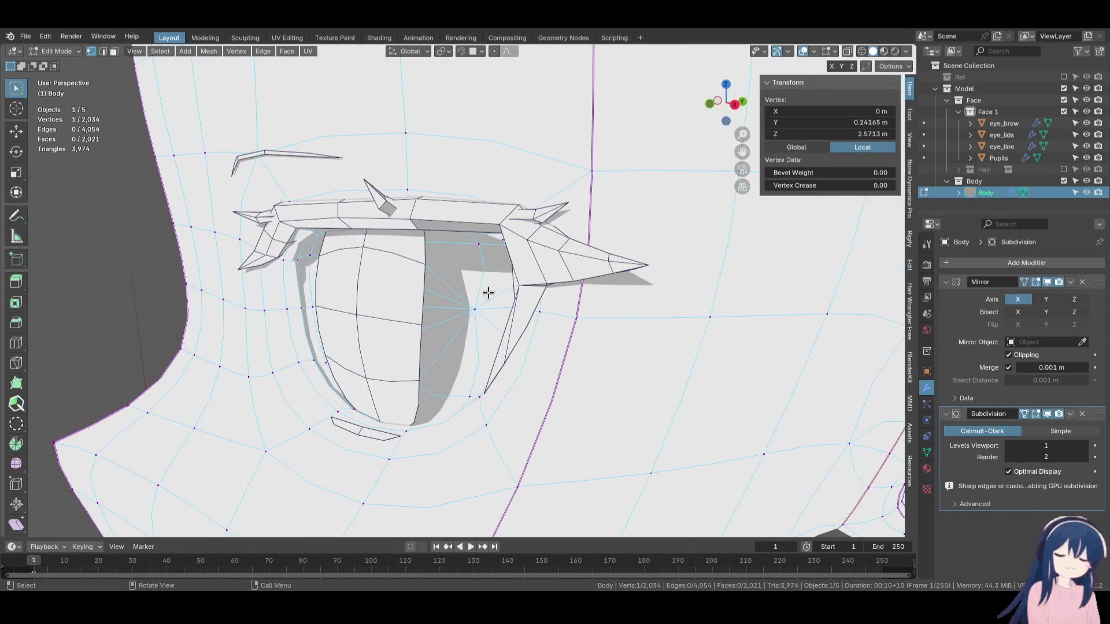
mouse_move(694, 324)
middle_down()
mouse_move(622, 322)
mouse_move(631, 313)
mouse_move(526, 292)
middle_up()
scroll(593, 308, up, 4)
click(907, 51)
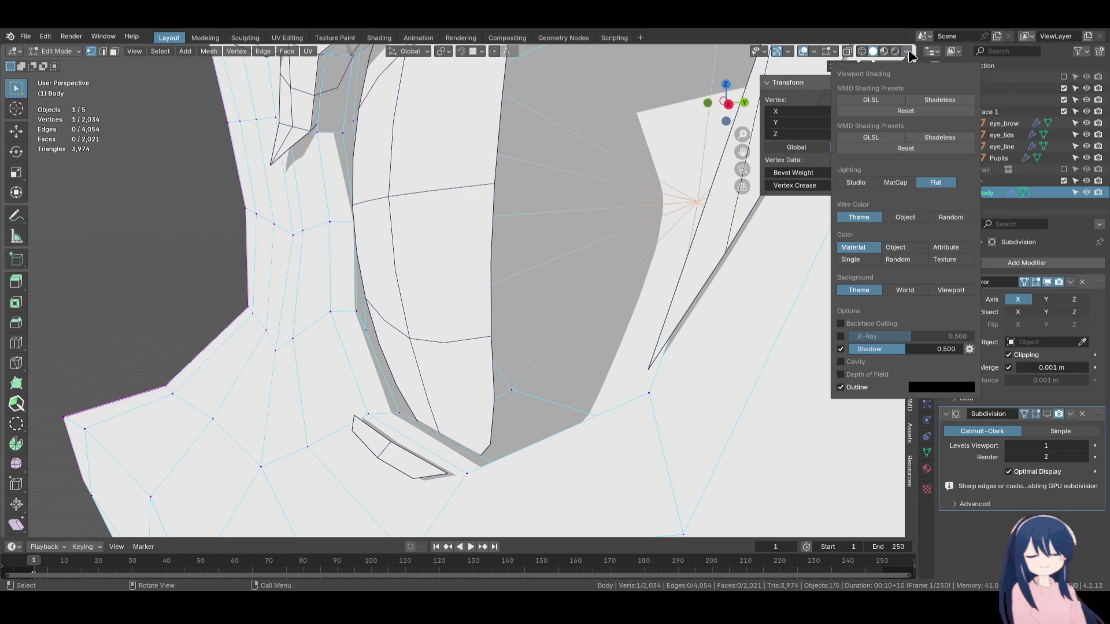
click(895, 182)
Apply Shade Flat to the face objects in Object Mode.
mouse_move(664, 260)
middle_down()
mouse_move(528, 305)
mouse_move(574, 297)
mouse_move(891, 98)
middle_up()
scroll(531, 279, up, 3)
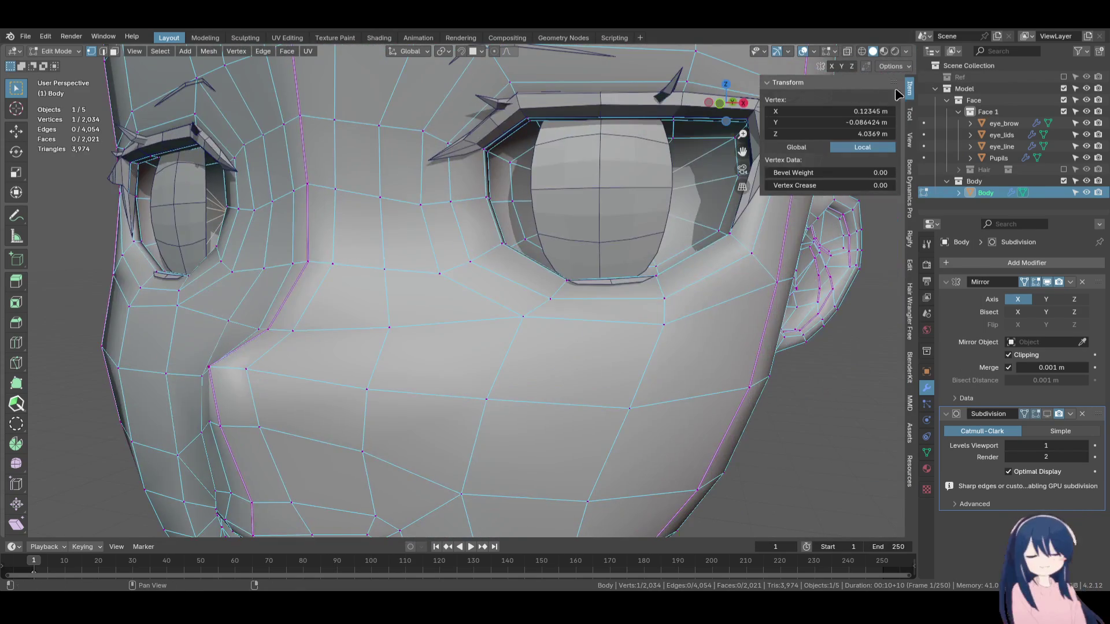
scroll(508, 312, down, 5)
key(Tab)
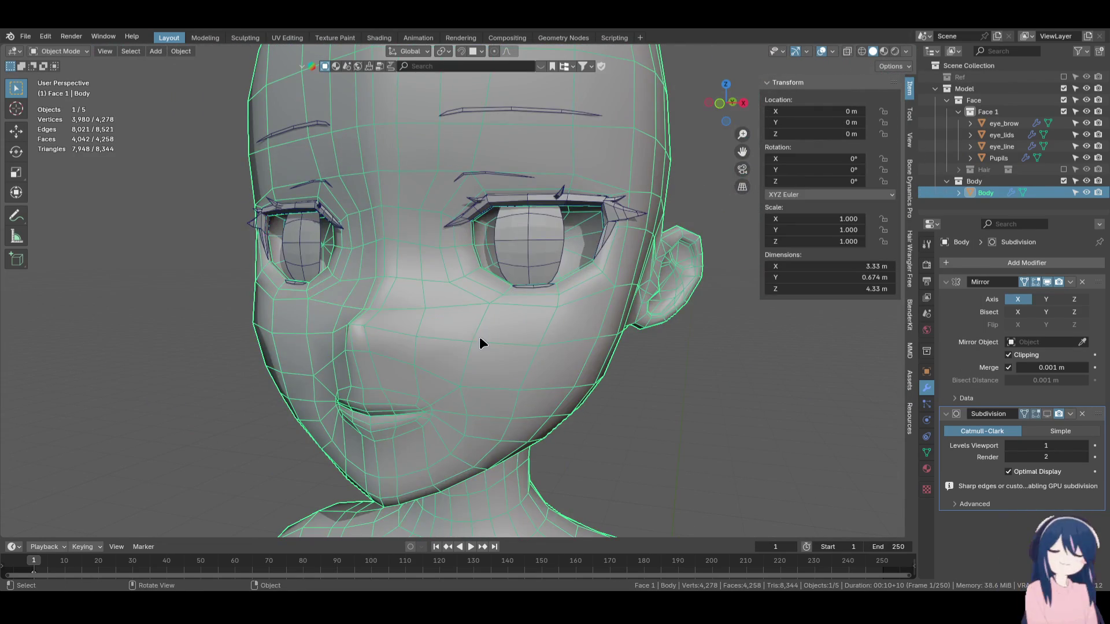
right_click(479, 336)
click(476, 362)
Back in Body Edit Mode, exclude the Face 1 eye collection to expose the empty socket.
scroll(557, 331, up, 4)
mouse_move(530, 334)
middle_down()
mouse_move(478, 368)
mouse_move(566, 323)
middle_up()
key(Tab)
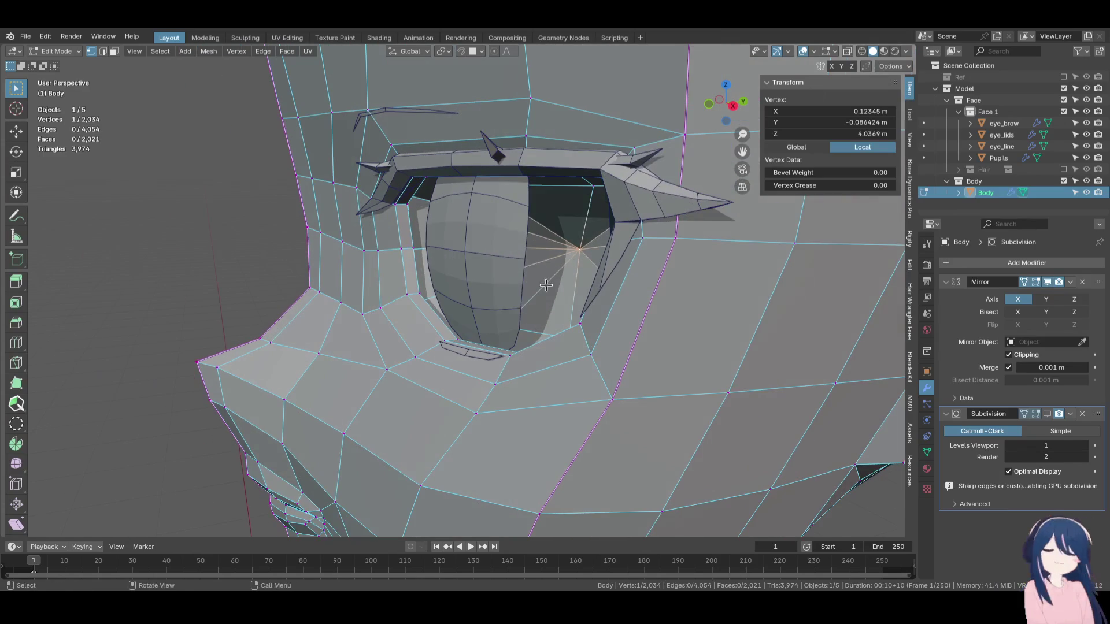
click(1064, 111)
mouse_move(618, 271)
middle_down()
mouse_move(581, 263)
mouse_move(561, 274)
mouse_move(583, 289)
middle_up()
Delete the eye's centre vertex and merge the eye-hole loop At Center into one vertex.
key(x)
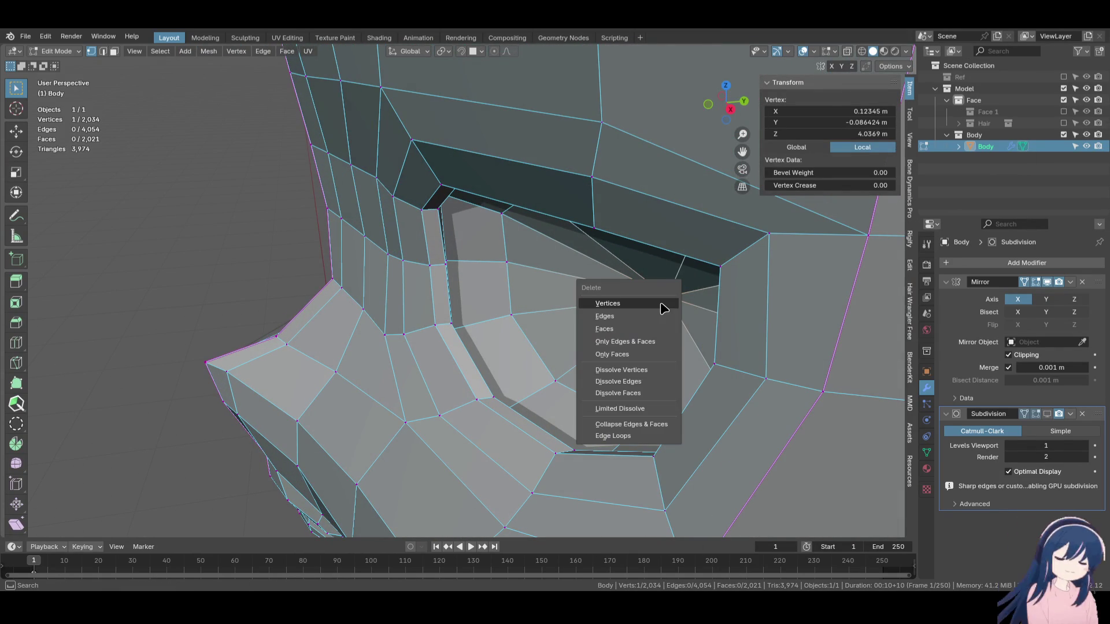
click(662, 308)
alt+click(533, 344)
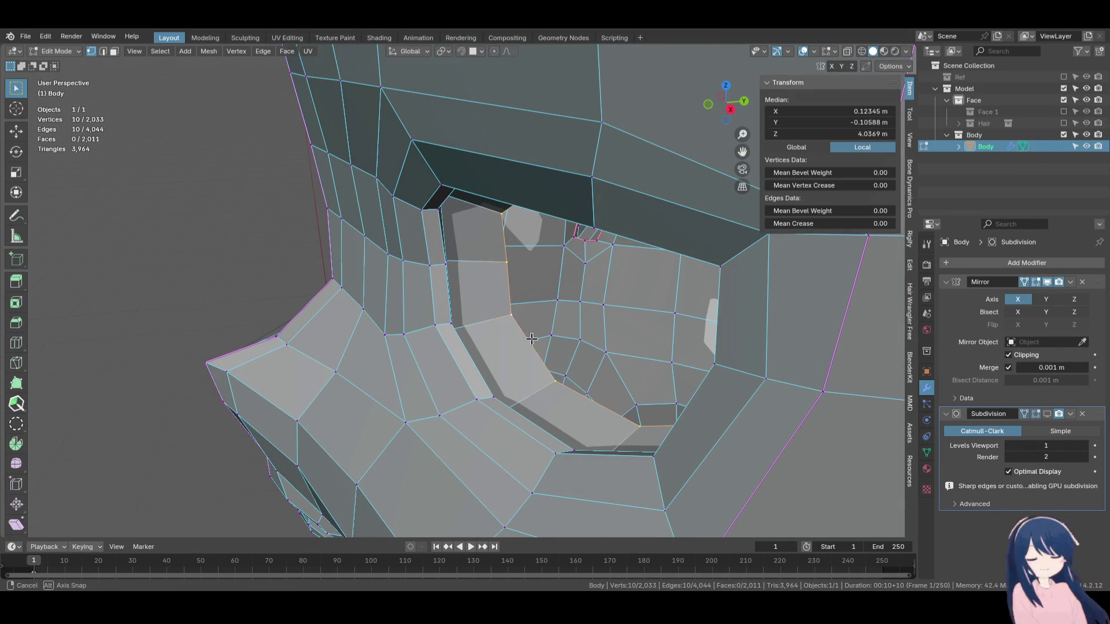
middle_drag(532, 344, 514, 323)
key(m)
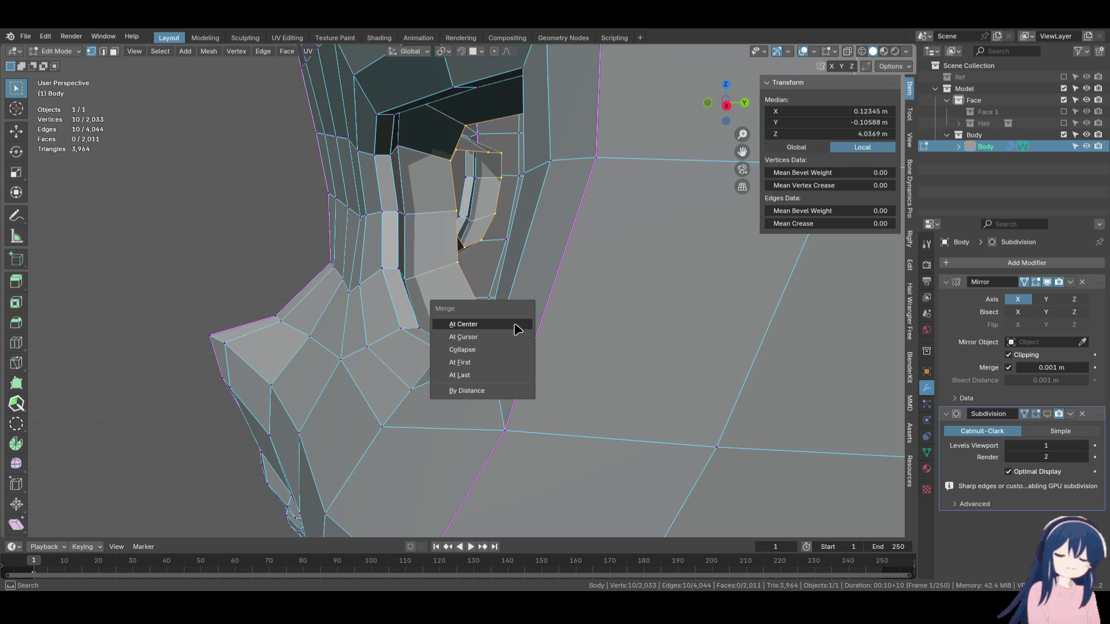
click(516, 329)
middle_drag(513, 322, 523, 322)
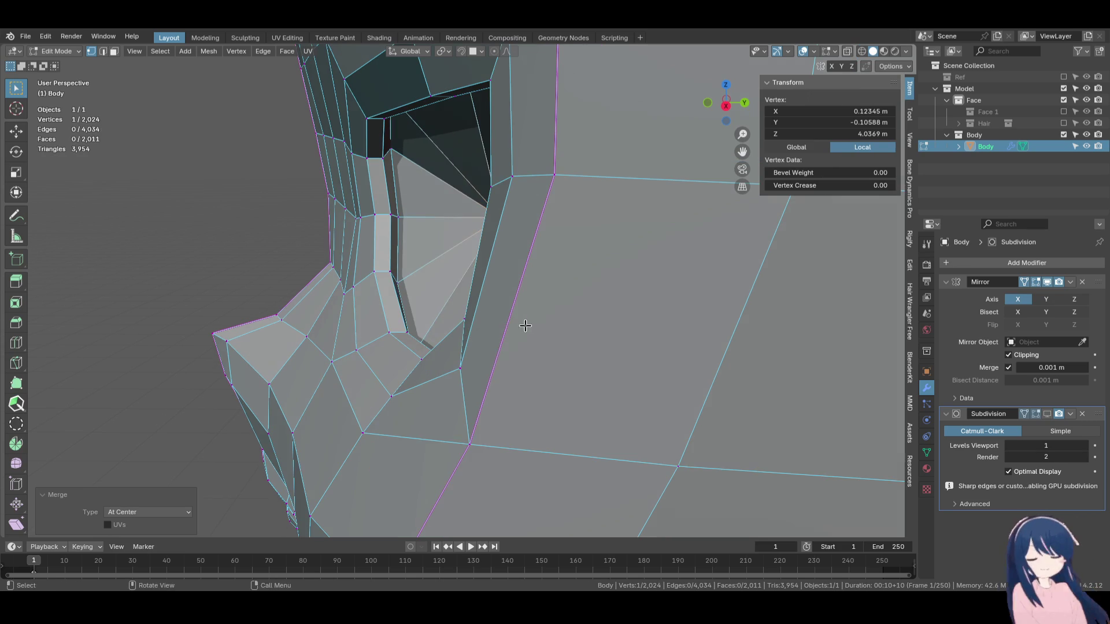
Push the merged vertex slightly back along Y in three small moves.
key(g)
key(y)
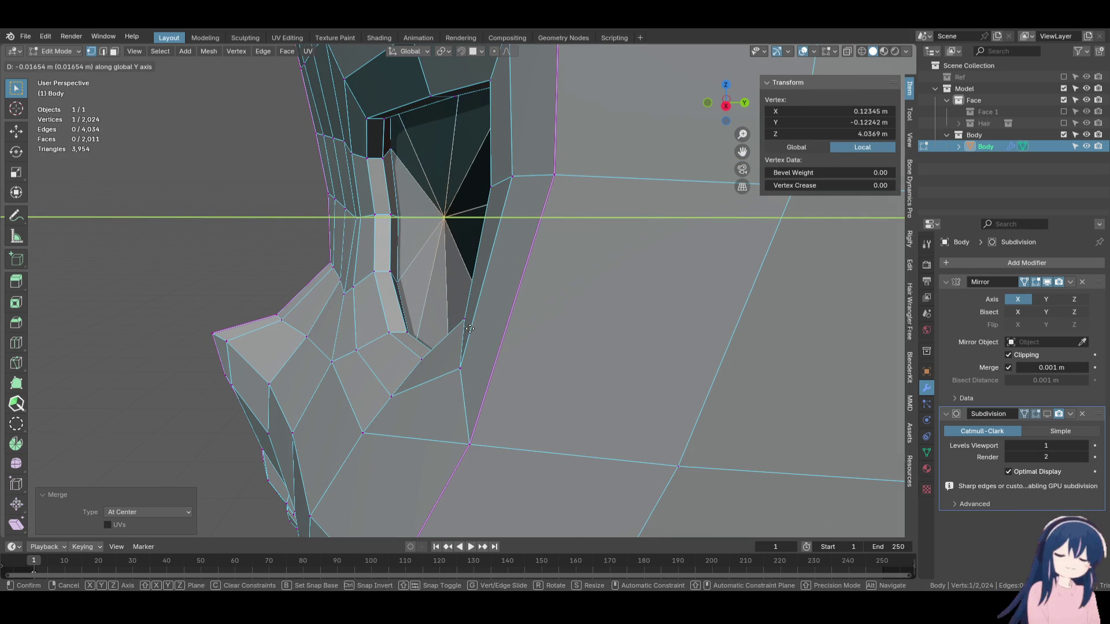
click(471, 331)
mouse_move(471, 331)
middle_down()
mouse_move(442, 348)
mouse_move(454, 324)
mouse_move(634, 320)
mouse_move(595, 362)
mouse_move(612, 337)
middle_up()
key(g)
key(y)
click(454, 332)
key(g)
key(y)
click(477, 334)
Return to Object Mode and view the head from the front (numpad 1).
scroll(511, 342, up, 5)
scroll(510, 342, down, 6)
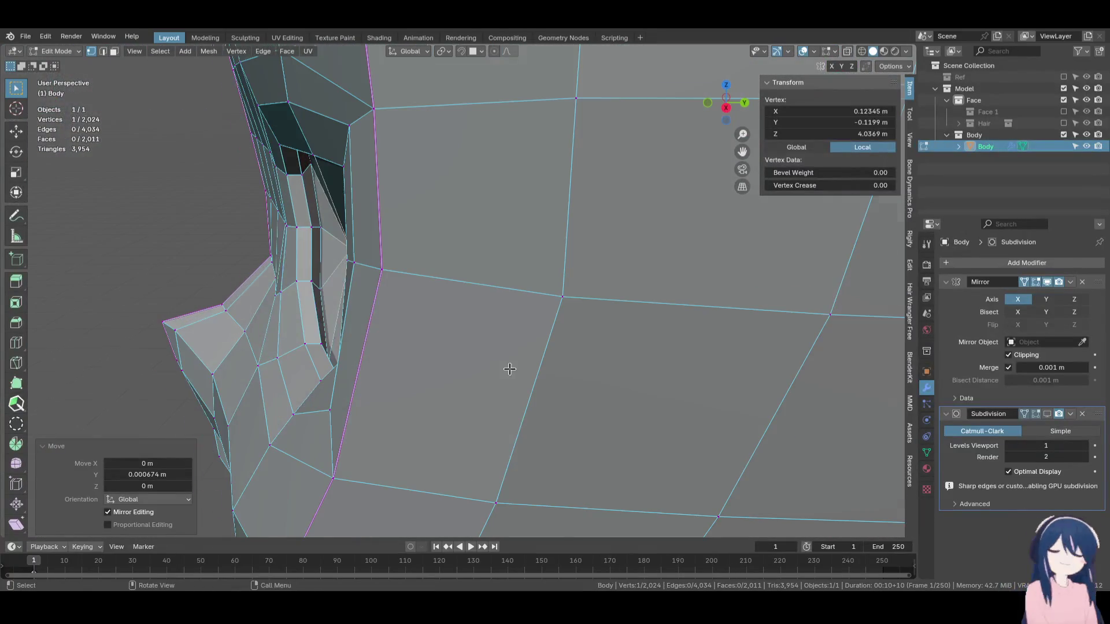
key(Tab)
key(KP_1)
scroll(520, 376, down, 3)
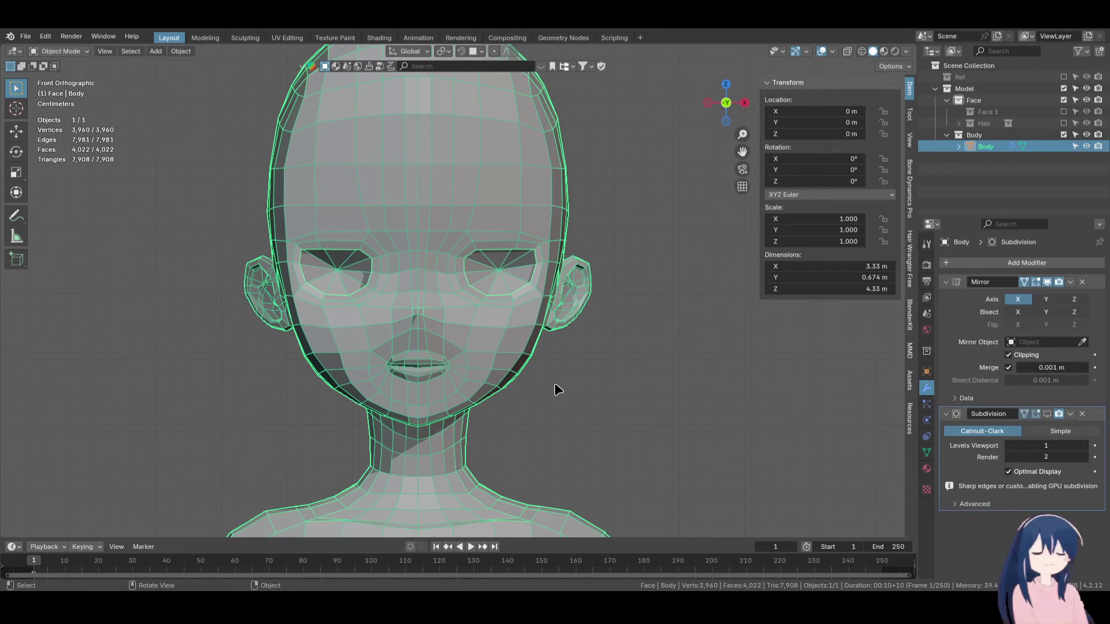
Deselect the Body and check the head from the right side and front views.
click(748, 404)
key(Tab)
key(Tab)
key(KP_3)
key(KP_1)
scroll(630, 392, down, 4)
scroll(624, 390, up, 5)
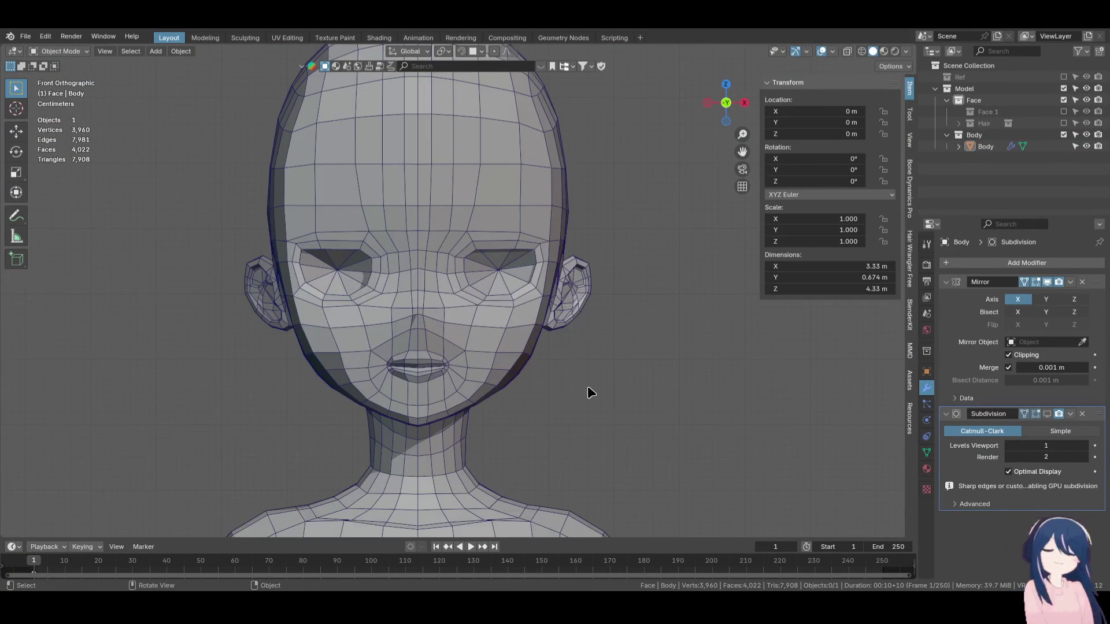
mouse_move(589, 391)
middle_down()
mouse_move(582, 324)
mouse_move(589, 349)
middle_up()
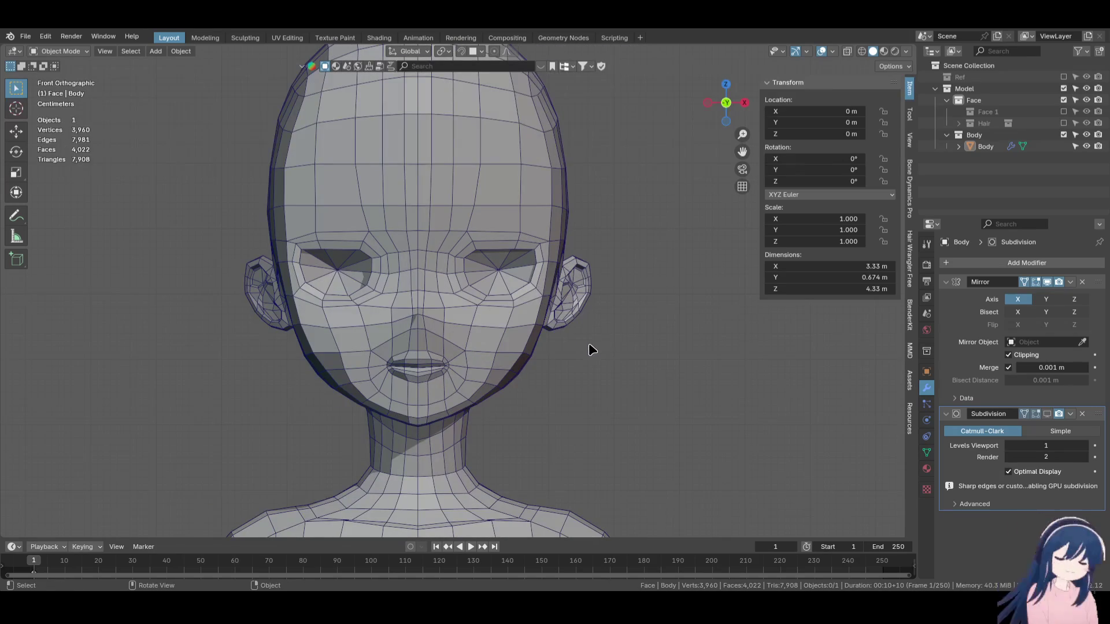
Turn off viewport Shadow and toggle Cavity shading, leaving it on.
click(907, 51)
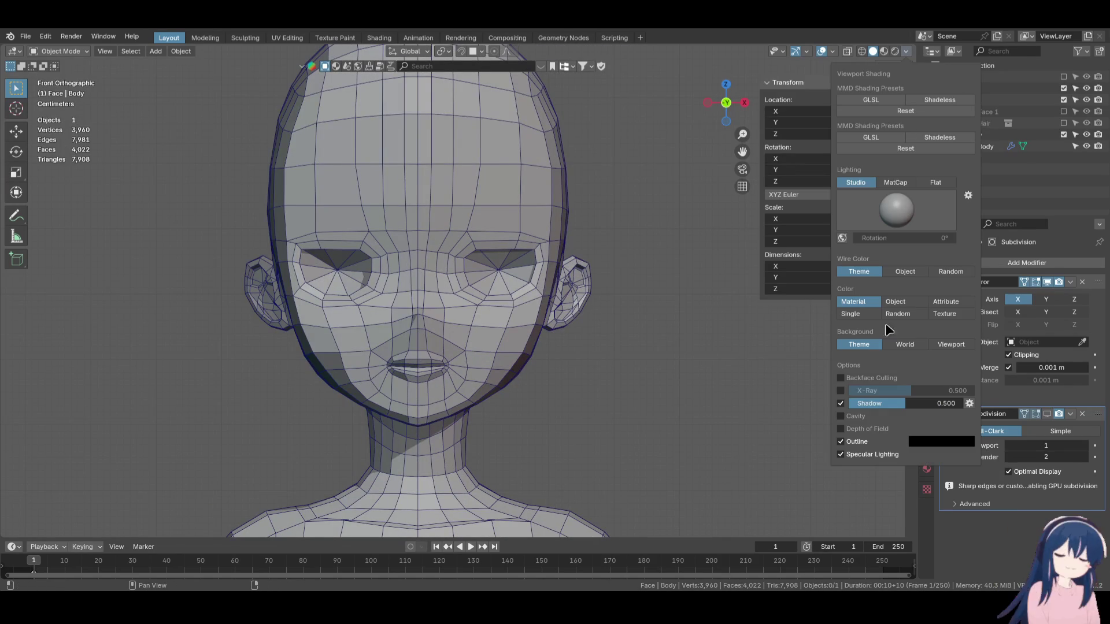
click(840, 404)
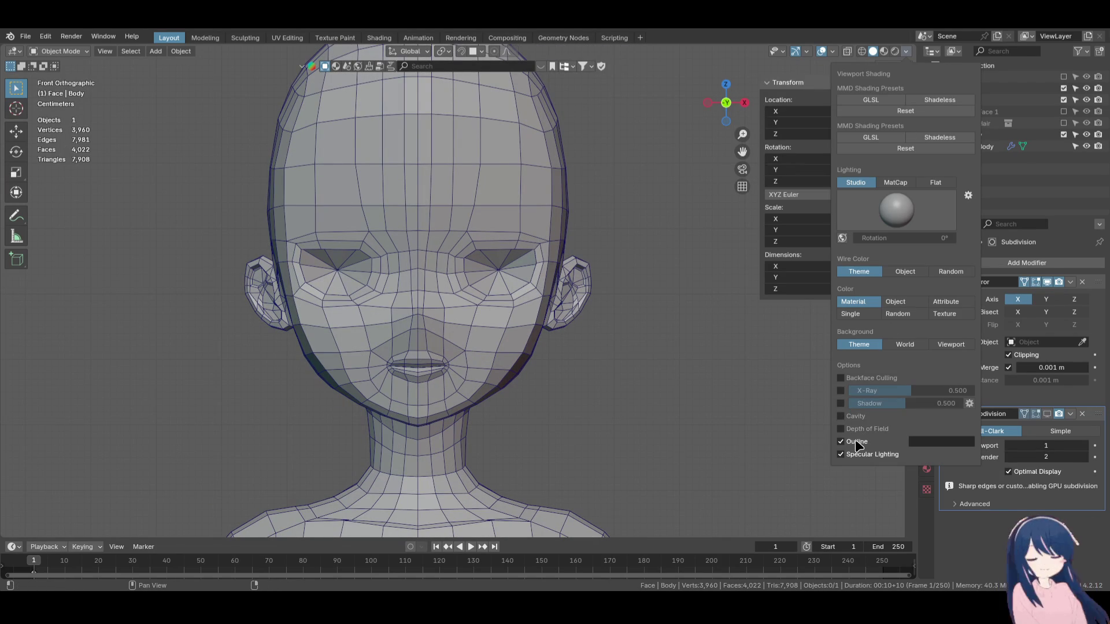
click(841, 416)
click(841, 416)
click(842, 416)
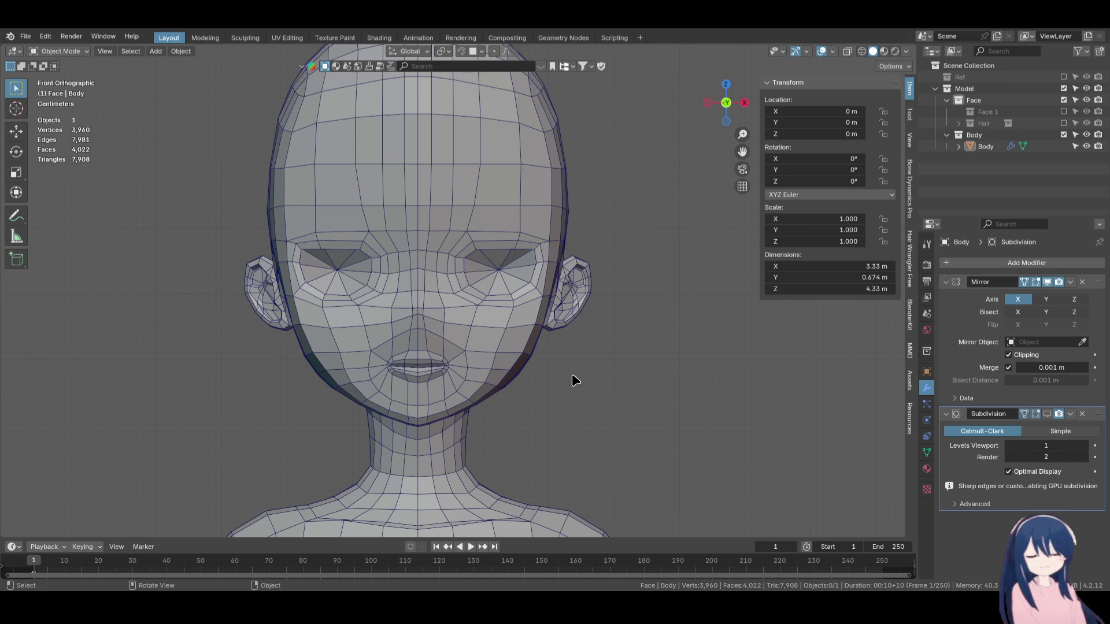
scroll(573, 376, down, 6)
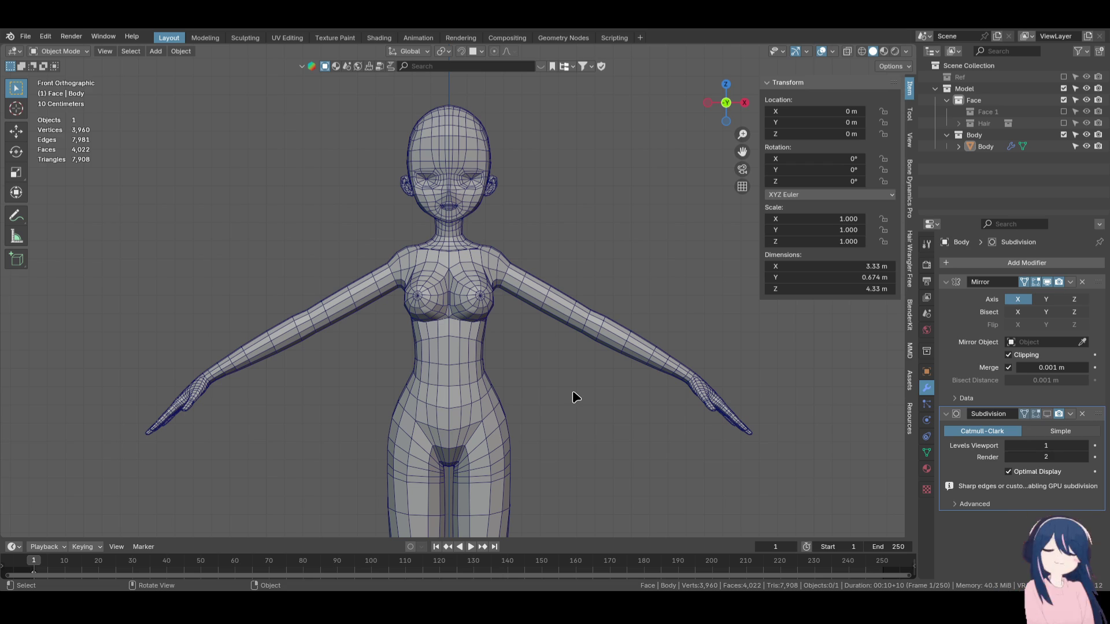
Re-include the Face 1 collection so eyebrows, eyelids, eye lines and pupils reappear.
click(1064, 112)
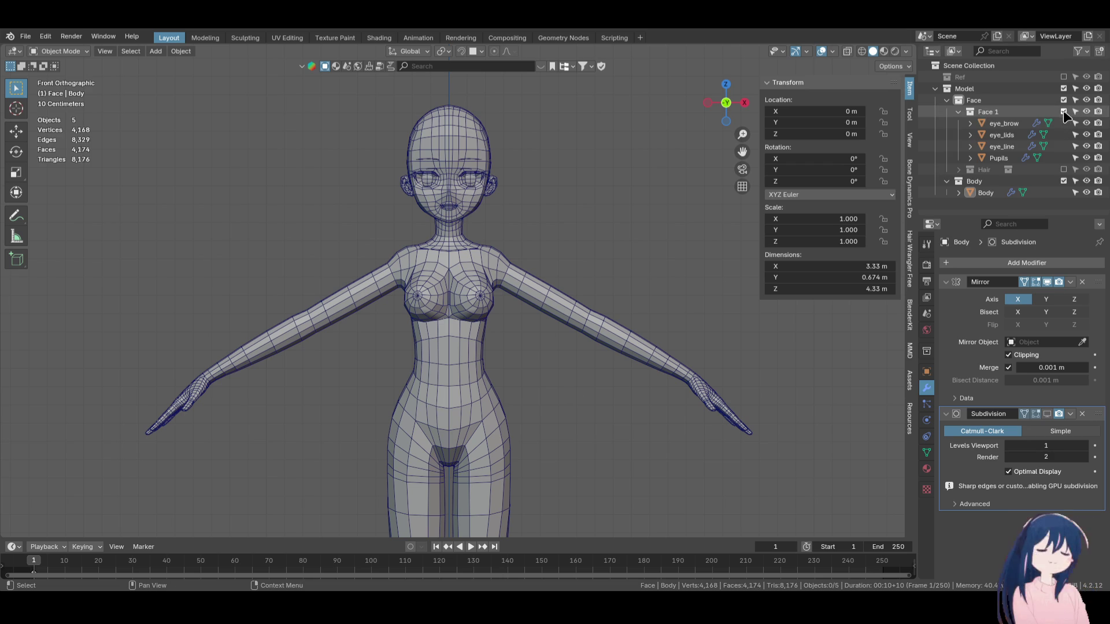
Select the Body, frame the face, and enter Edit Mode in a right-side wireframe view.
click(504, 245)
key(shift+b)
drag(497, 244, 410, 110)
key(Tab)
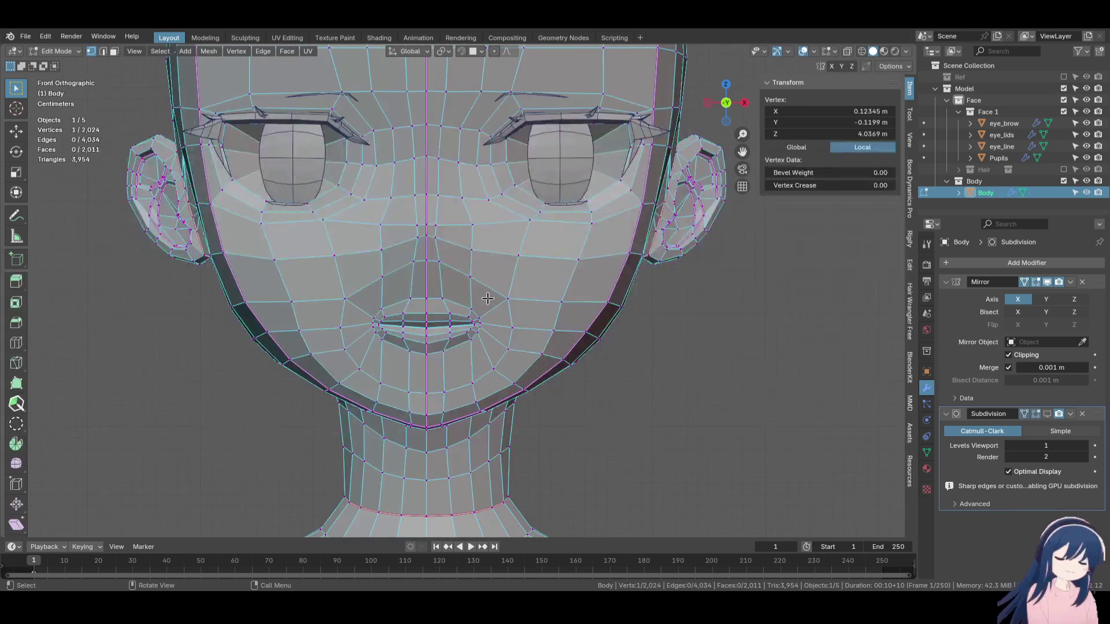
key(KP_3)
scroll(522, 269, up, 4)
key(z)
click(453, 271)
shift+middle_drag(324, 298, 391, 300)
Select the mouth edge loop and extrude it back along Y into the head.
alt+click(391, 299)
scroll(392, 300, up, 4)
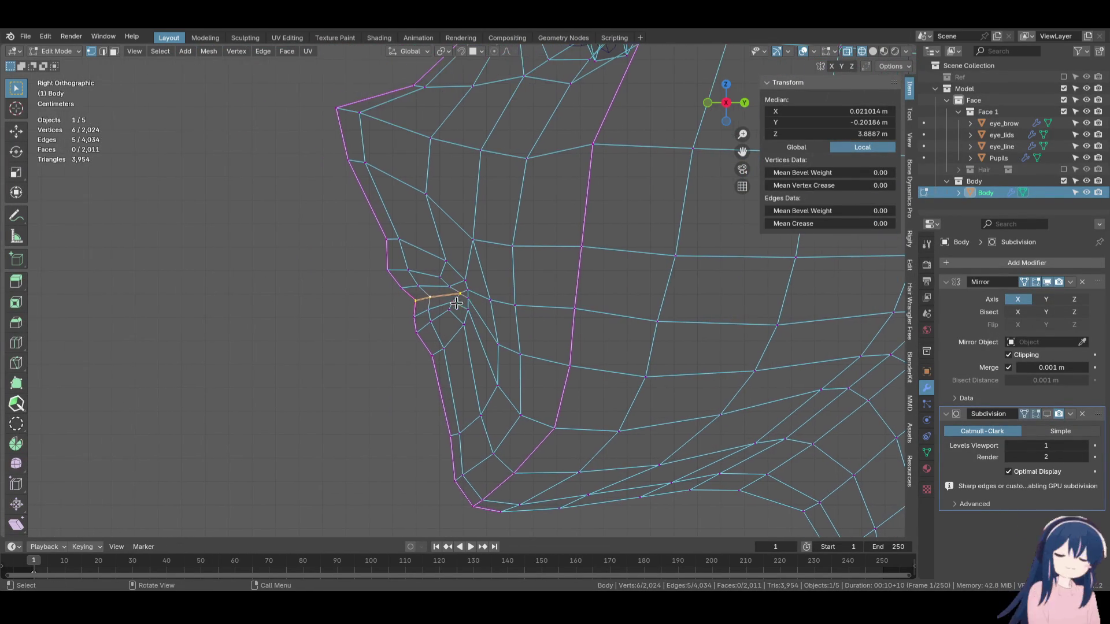
key(e)
key(y)
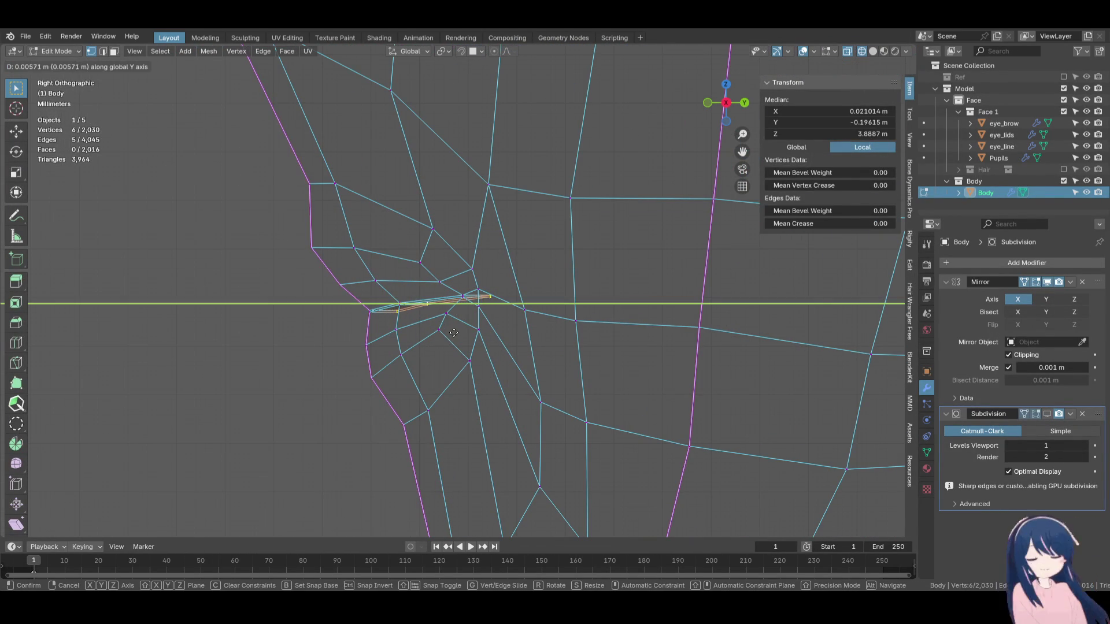
click(455, 332)
Slide the extruded mouth loop along its edges, viewed from the right side in wireframe.
mouse_move(456, 332)
middle_down()
mouse_move(451, 342)
mouse_move(421, 317)
mouse_move(400, 326)
mouse_move(424, 338)
middle_up()
key(z)
click(443, 345)
key(KP_3)
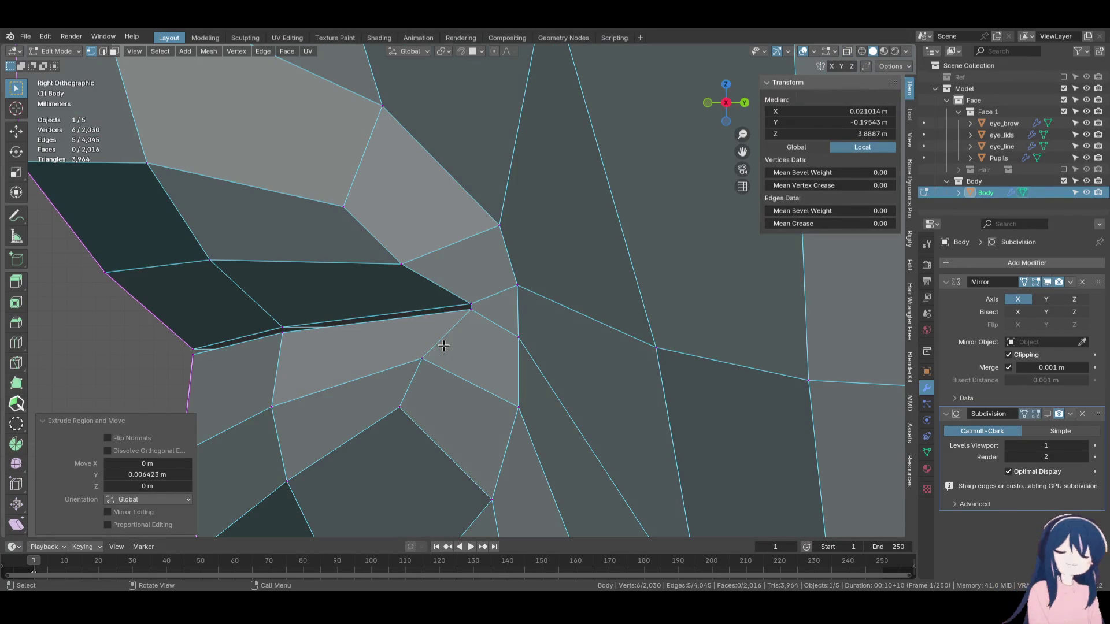
key(z)
click(416, 354)
key(g)
key(g)
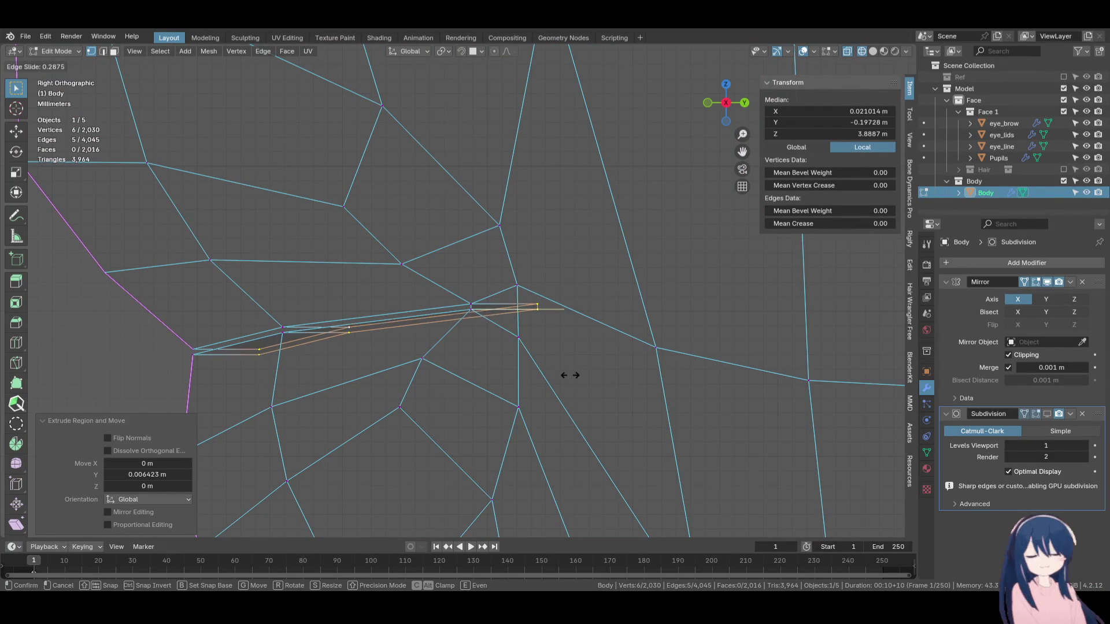
click(571, 376)
Extrude the mouth loop a second time along Y and adjust its width twice with Alt+S.
key(e)
key(y)
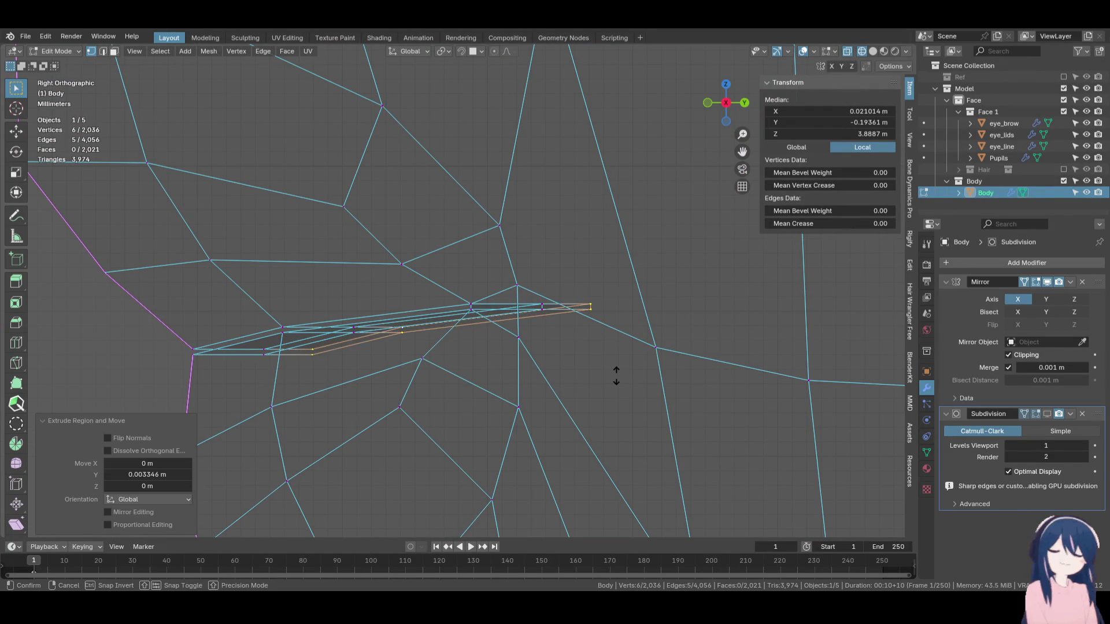
click(616, 373)
key(alt+s)
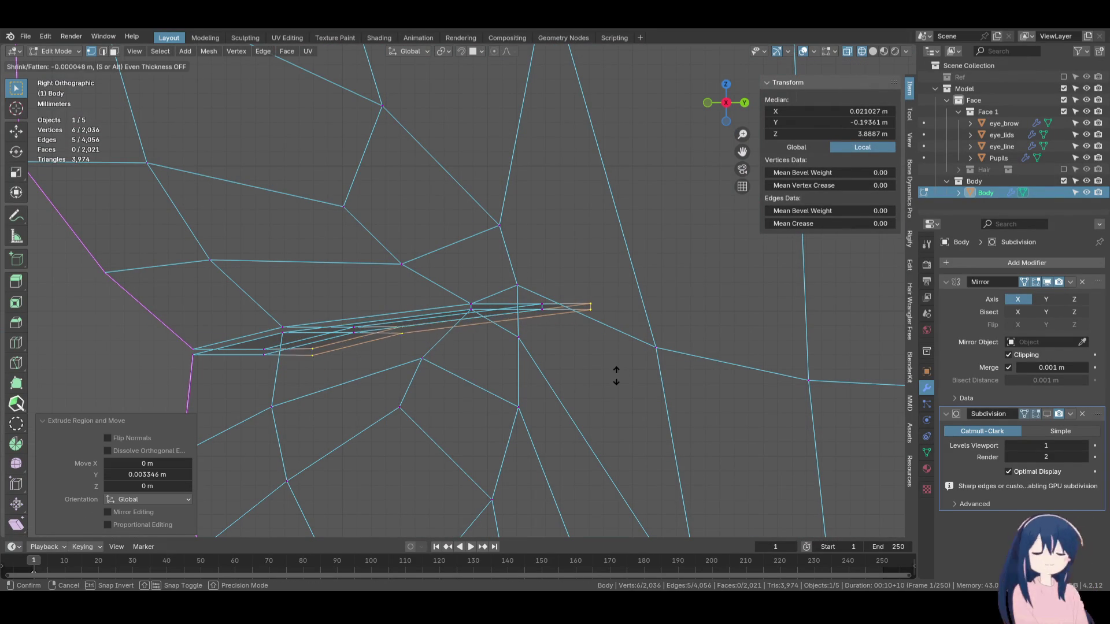
click(589, 468)
scroll(572, 416, down, 2)
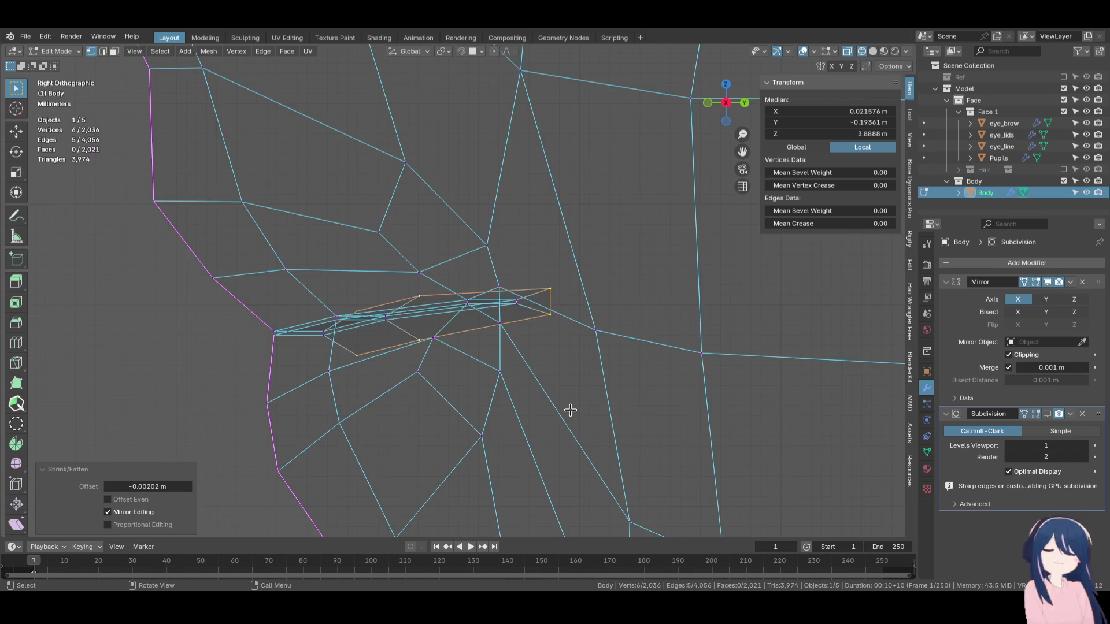
key(alt+s)
click(568, 370)
Extrude the loop a third time deeper along Y and begin widening it.
key(e)
key(y)
click(626, 375)
scroll(627, 375, down, 2)
key(alt+s)
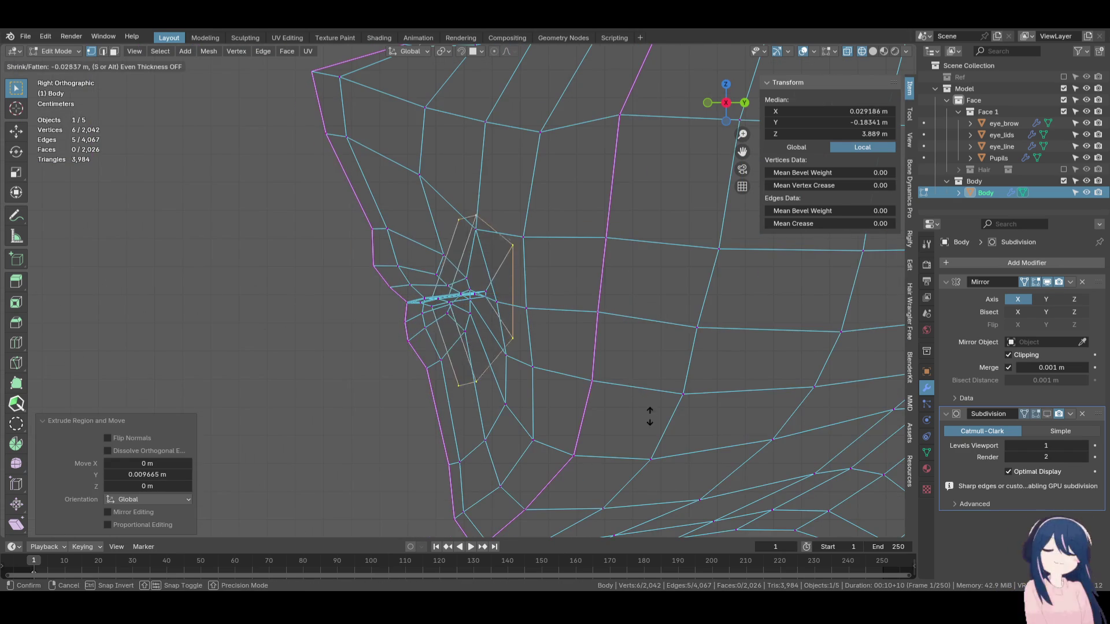
Finish widening the newest ring, shift it along Y, and readjust its width.
click(630, 396)
key(g)
key(y)
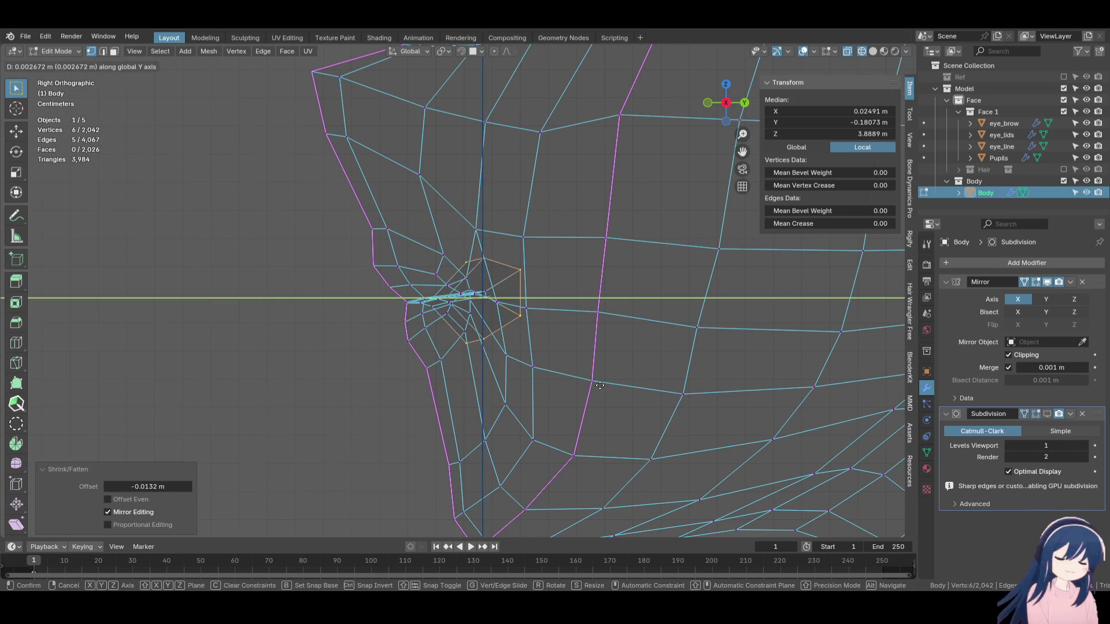
click(598, 383)
key(alt+s)
click(568, 380)
Extrude the mouth ring further back along Y and shrink it inward.
key(e)
key(y)
click(591, 381)
key(alt+s)
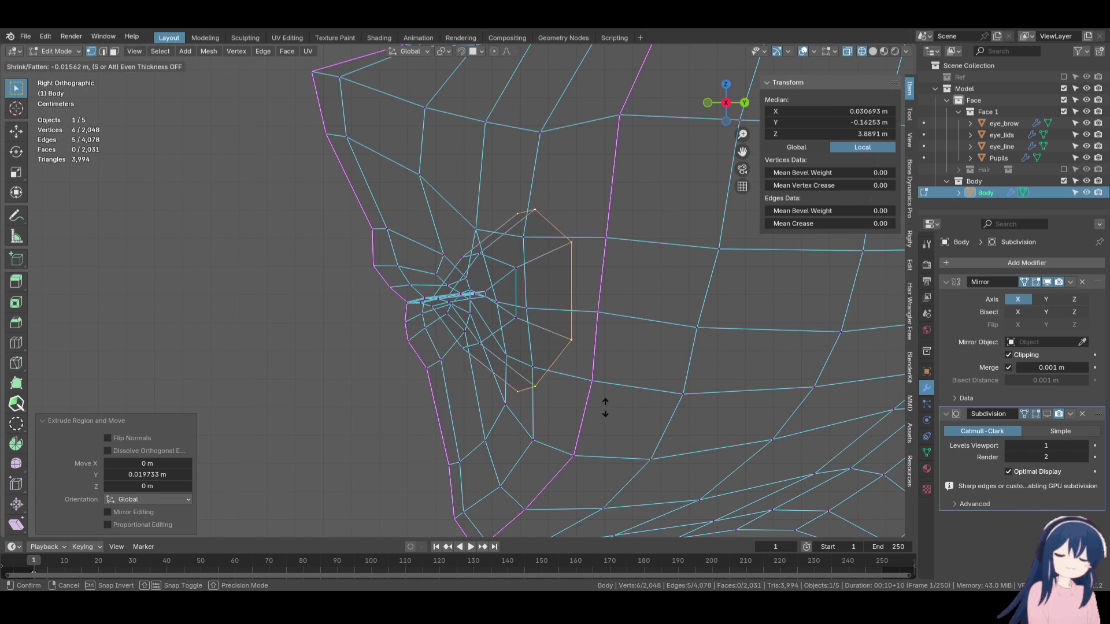
click(602, 391)
scroll(595, 390, down, 3)
Add another ring pushed back along Y, shrinking and edge-sliding it inward.
key(e)
key(y)
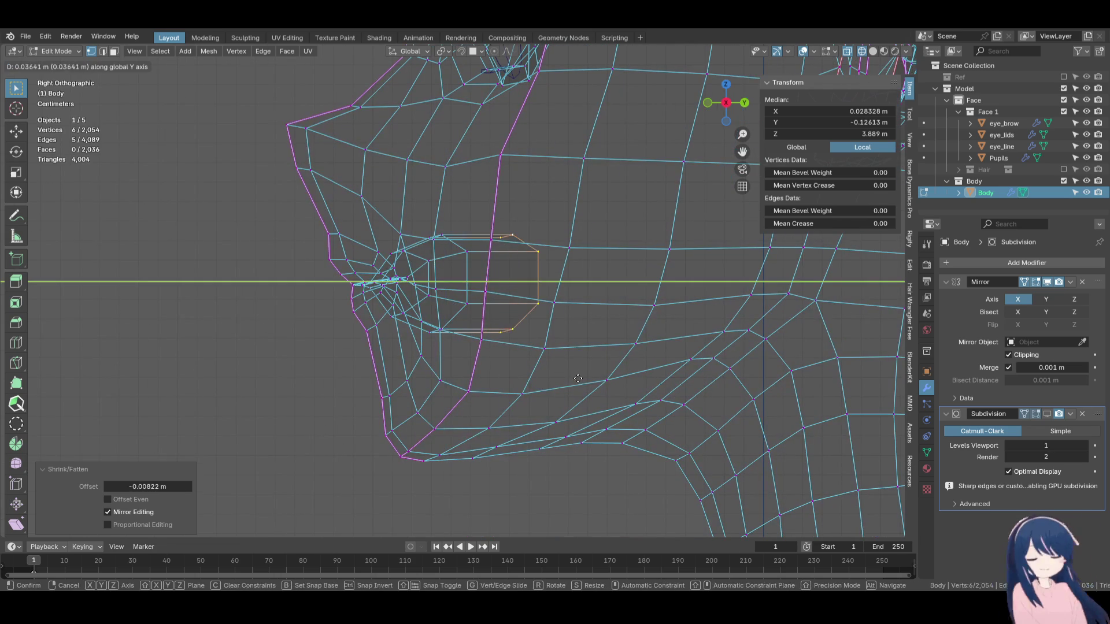
click(578, 379)
key(alt+s)
click(577, 384)
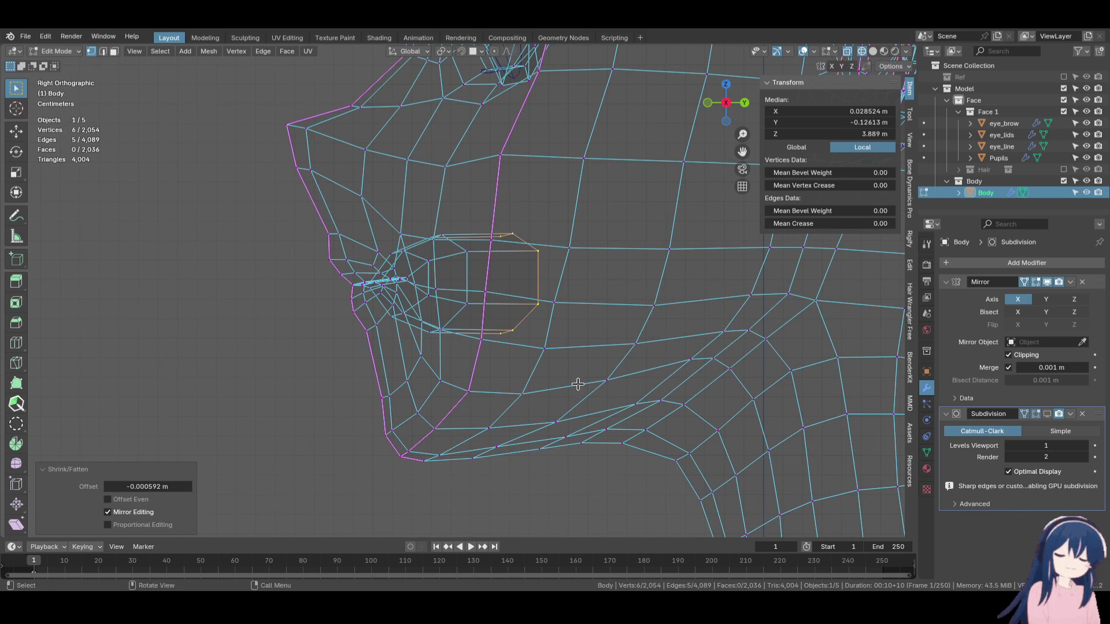
key(g)
key(g)
click(572, 383)
key(alt+s)
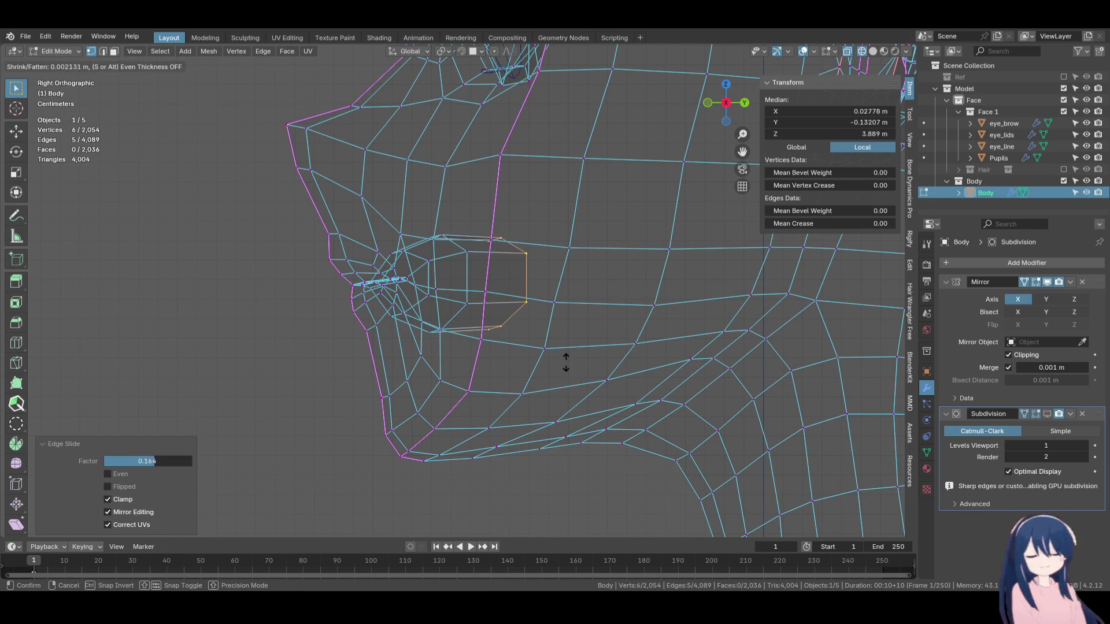
click(567, 364)
mouse_move(574, 355)
middle_down()
mouse_move(451, 377)
mouse_move(523, 376)
middle_up()
Extrude the ring deeper along Y, shrink it, and shift it along Y.
key(e)
key(y)
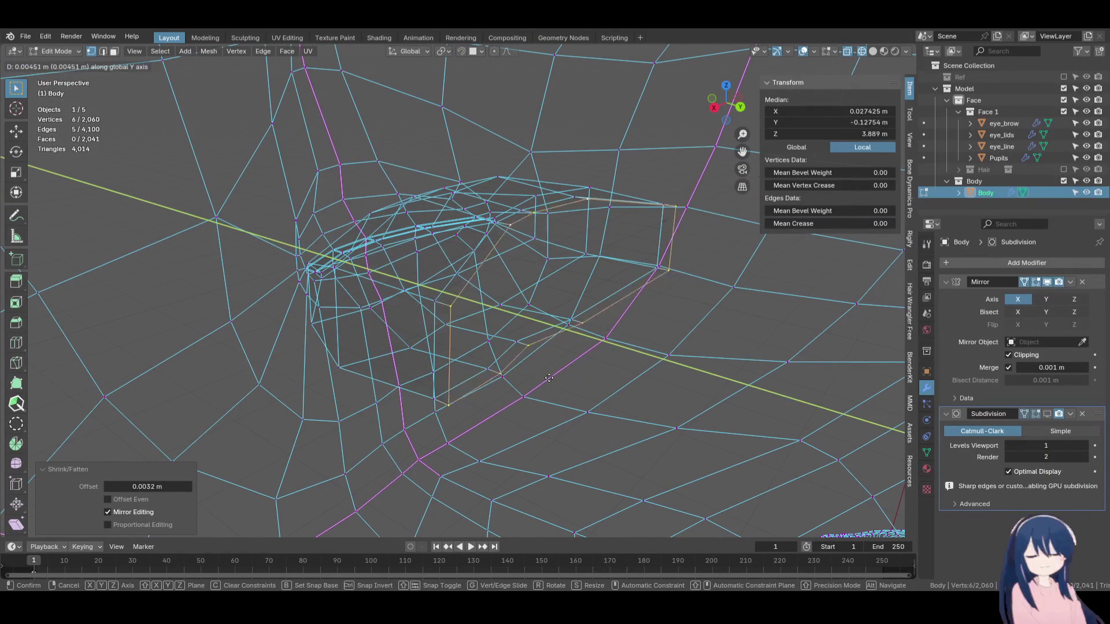
click(618, 387)
key(alt+s)
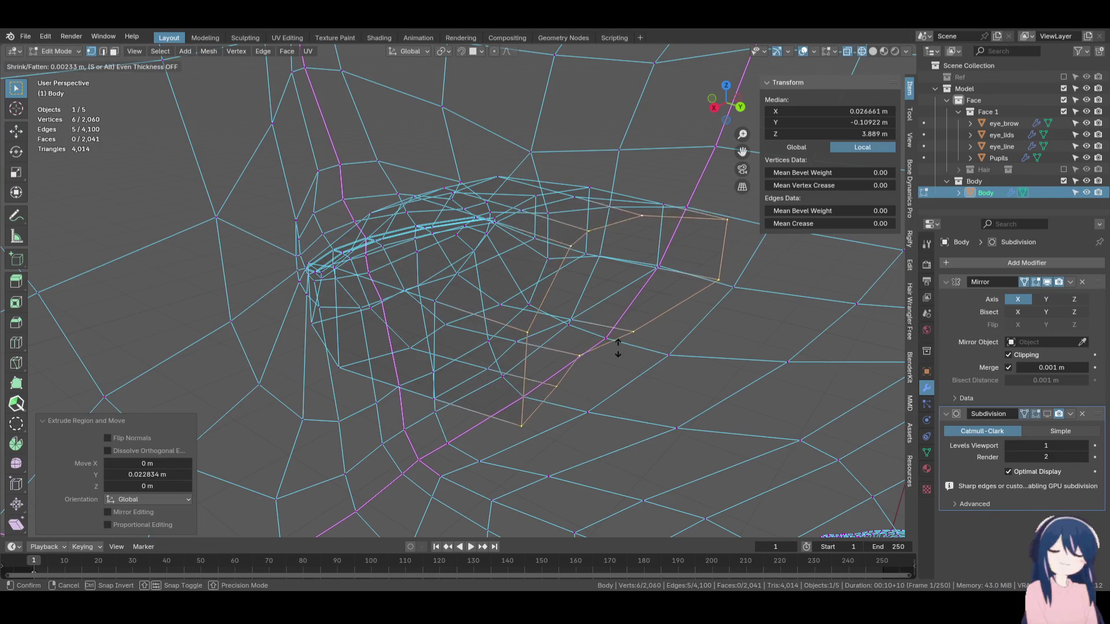
click(595, 290)
mouse_move(595, 289)
middle_down()
mouse_move(622, 314)
mouse_move(604, 304)
mouse_move(589, 355)
mouse_move(537, 389)
middle_up()
key(g)
key(y)
click(598, 302)
Select the cavity's back ring and flatten it to zero scale on Y.
click(513, 397)
shift+click(563, 355)
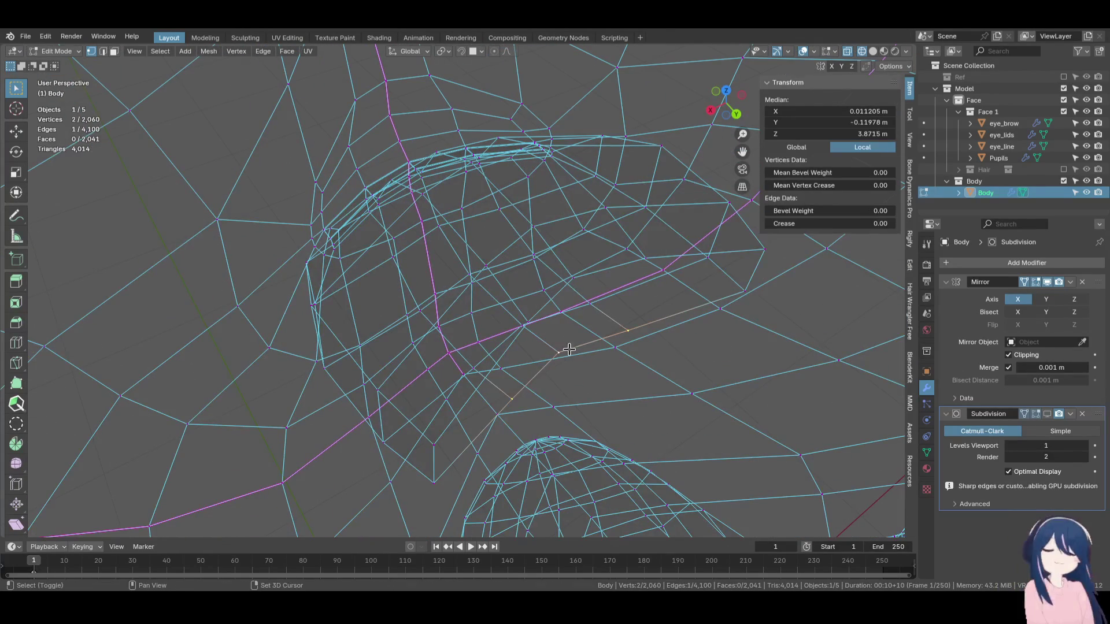
shift+click(592, 359)
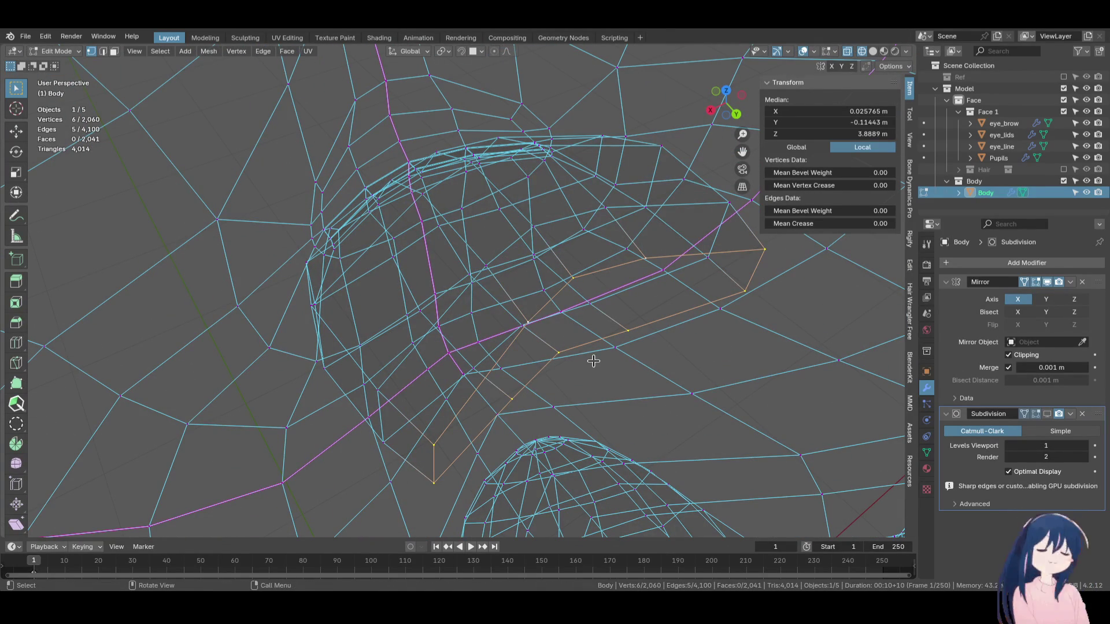
key(s)
key(z)
text(y0)
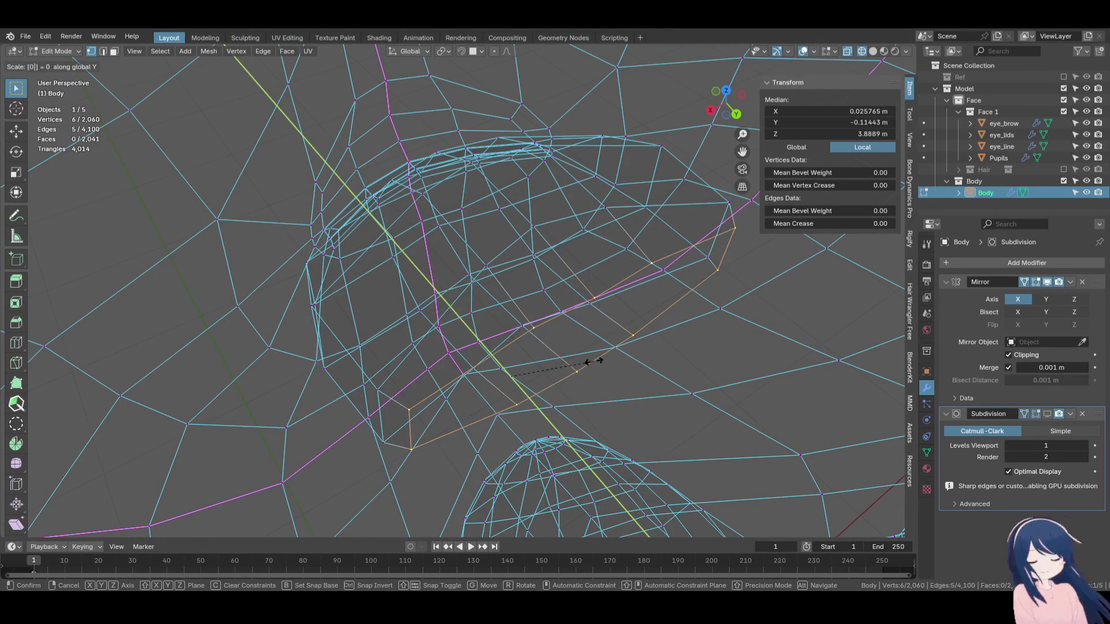
key(Return)
Move the flattened back ring along Y and tilt it slightly from the right-side view.
middle_drag(592, 362, 628, 348)
key(g)
key(y)
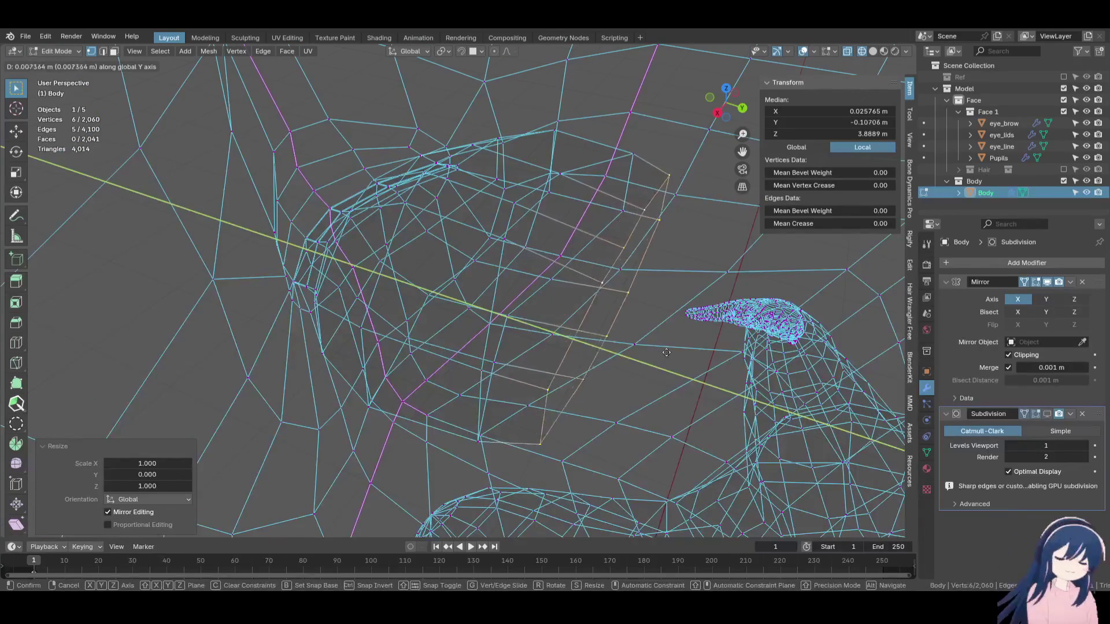
click(668, 352)
key(KP_3)
key(r)
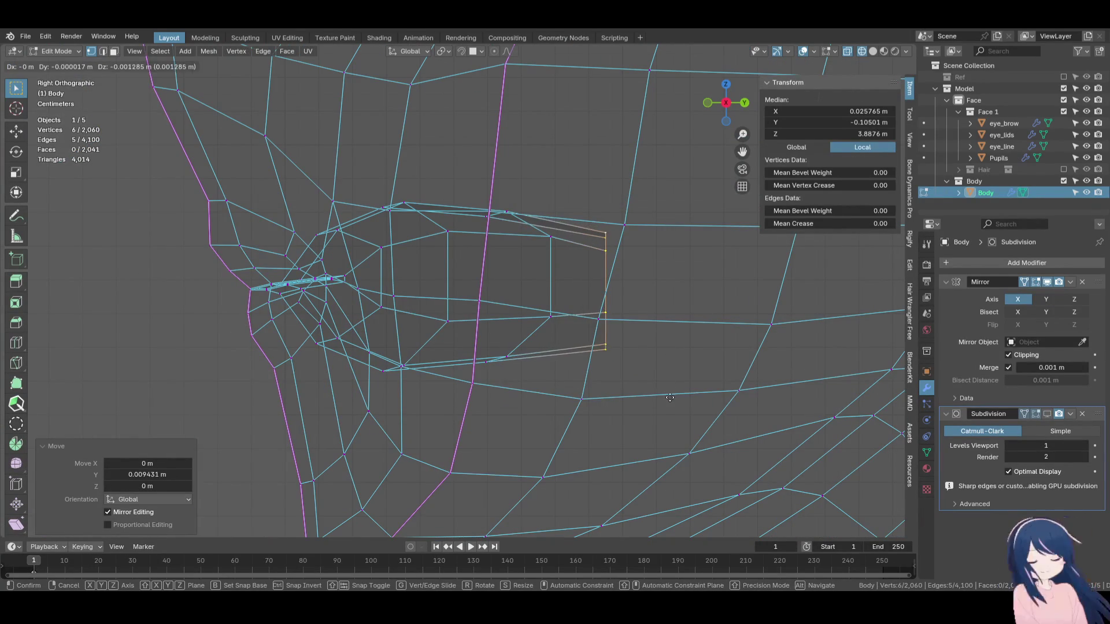
click(689, 382)
Connect two opposite back-ring vertices with a new edge.
mouse_move(676, 383)
middle_down()
mouse_move(595, 389)
mouse_move(605, 312)
middle_up()
click(601, 258)
shift+click(590, 382)
key(f)
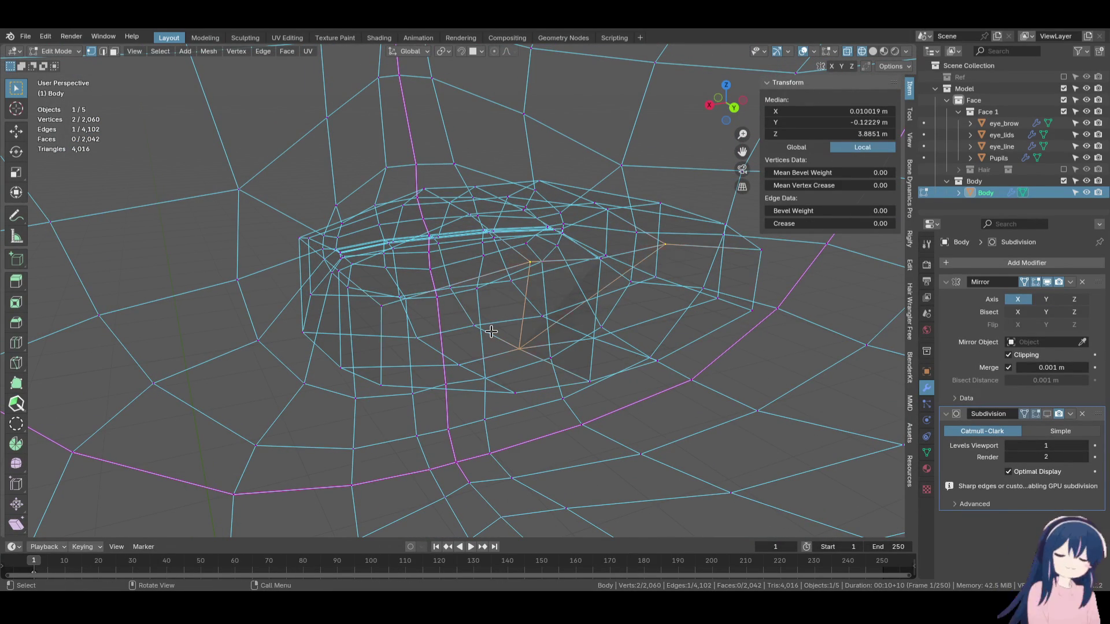
Switch to Solid shading and bevel the upper rim edges of the mouth block.
key(z)
click(607, 347)
mouse_move(607, 347)
middle_down()
mouse_move(435, 364)
mouse_move(572, 277)
mouse_move(640, 293)
middle_up()
shift+click(596, 255)
key(ctrl+b)
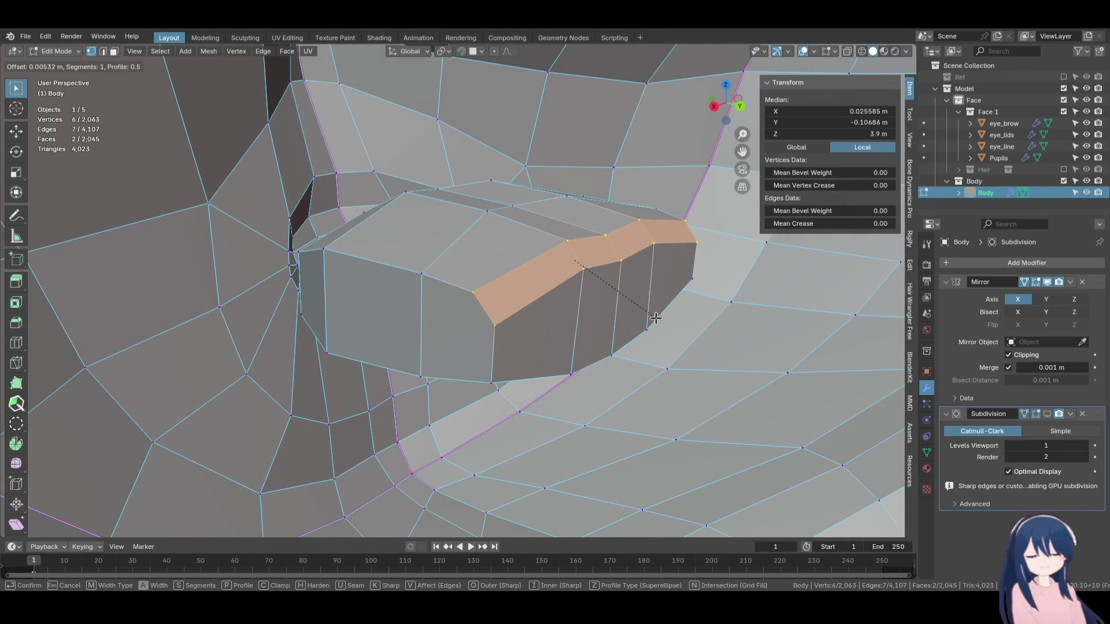
click(671, 353)
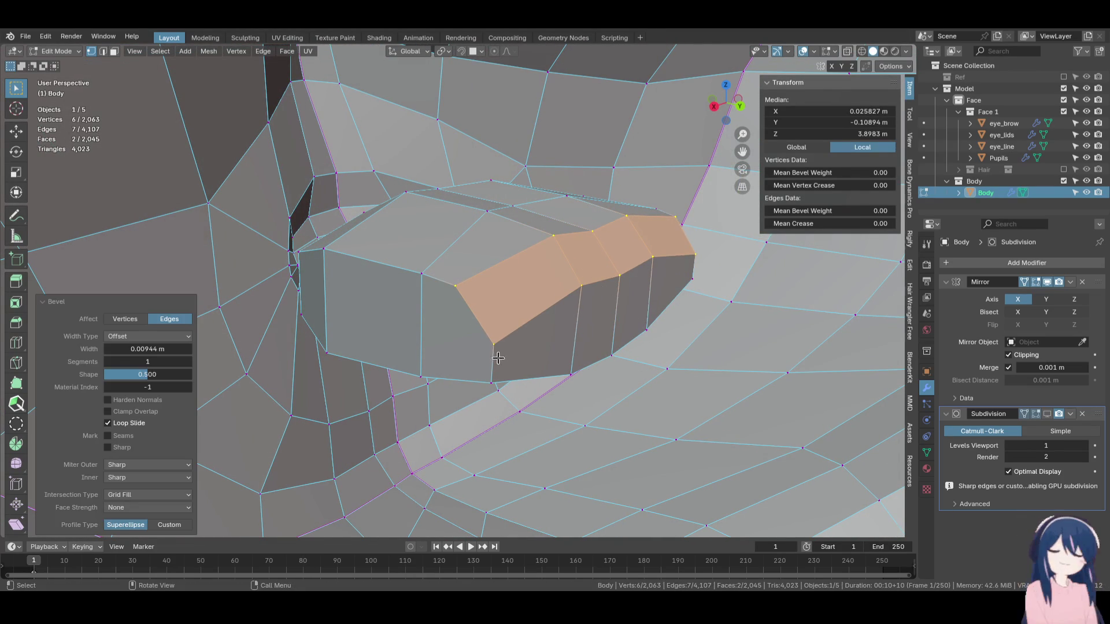
Bevel the edge path along the lower rim of the mouth block.
click(628, 352)
ctrl+click(631, 352)
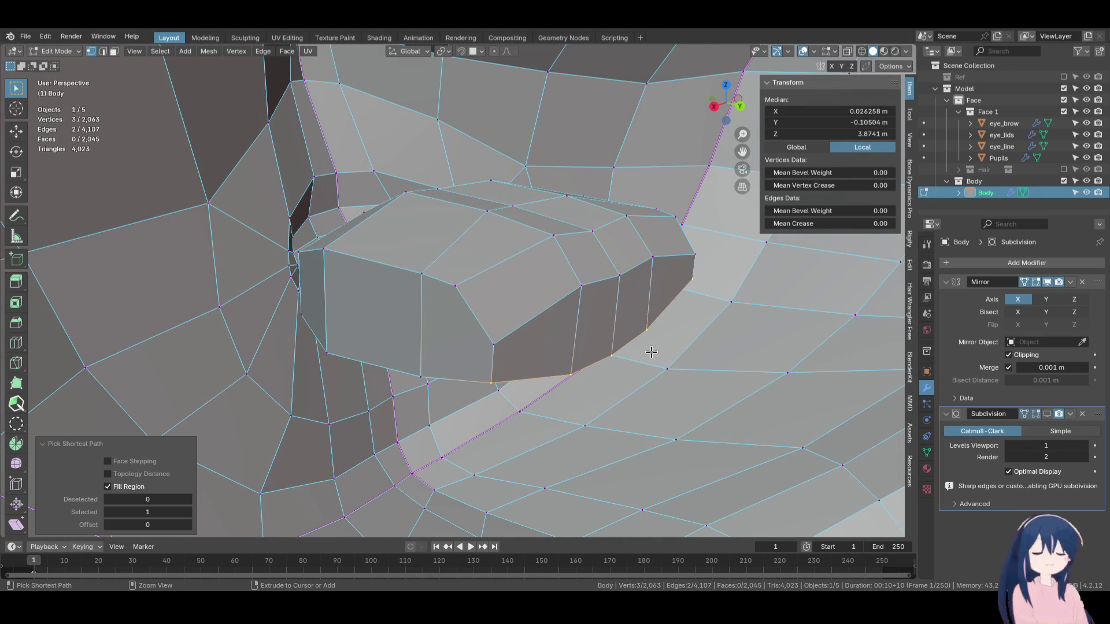
key(ctrl+b)
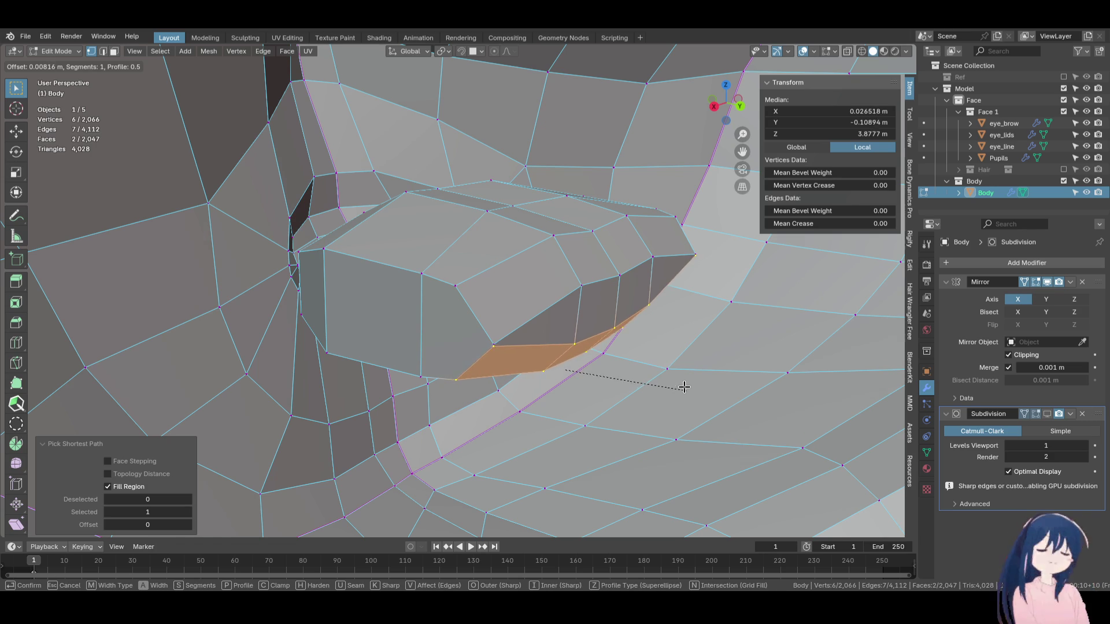
click(679, 379)
Knife-cut a new edge across the bevel face, splitting it in two.
middle_drag(679, 378, 502, 339)
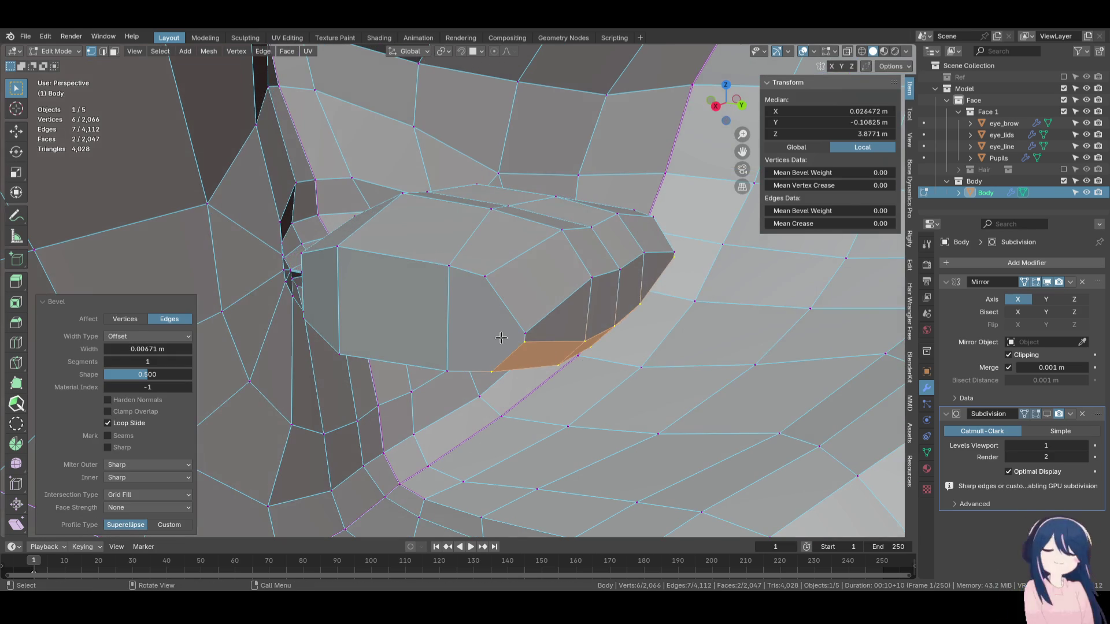
key(k)
click(491, 372)
click(485, 277)
key(Return)
Slide an upper rim edge path along the surface, then move it slightly.
mouse_move(484, 276)
middle_down()
mouse_move(436, 322)
mouse_move(476, 313)
mouse_move(409, 309)
mouse_move(495, 324)
mouse_move(513, 311)
middle_up()
alt+click(513, 311)
key(g)
key(g)
click(508, 216)
mouse_move(508, 215)
middle_down()
mouse_move(578, 278)
mouse_move(643, 313)
mouse_move(637, 349)
mouse_move(658, 347)
middle_up()
key(g)
click(658, 312)
Select the lower-lip rim edges, slide them into shape and nudge them slightly.
ctrl+shift+click(636, 348)
click(613, 319)
ctrl+click(563, 315)
key(g)
key(g)
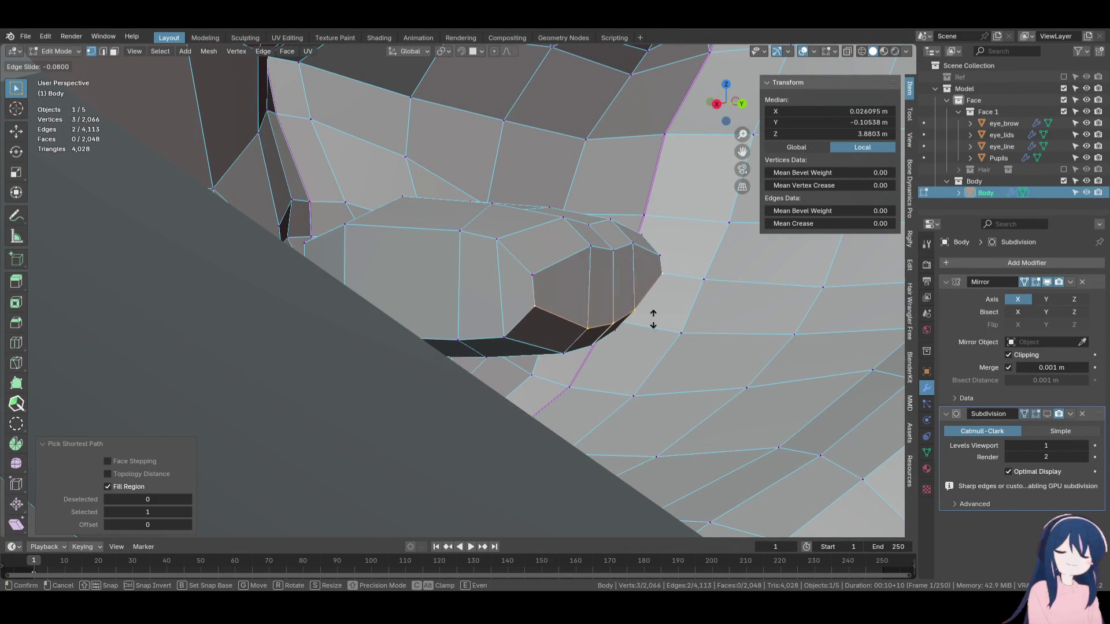
click(650, 316)
key(g)
click(656, 326)
mouse_move(656, 326)
middle_down()
mouse_move(583, 342)
mouse_move(550, 340)
mouse_move(573, 323)
mouse_move(528, 337)
mouse_move(570, 300)
mouse_move(550, 312)
mouse_move(636, 336)
mouse_move(488, 330)
mouse_move(634, 334)
mouse_move(504, 330)
mouse_move(528, 327)
mouse_move(522, 316)
mouse_move(539, 309)
mouse_move(498, 335)
middle_up()
scroll(504, 330, up, 5)
In Wireframe view, mark the edge path around the mouth as a seam.
key(z)
click(500, 324)
ctrl+click(383, 339)
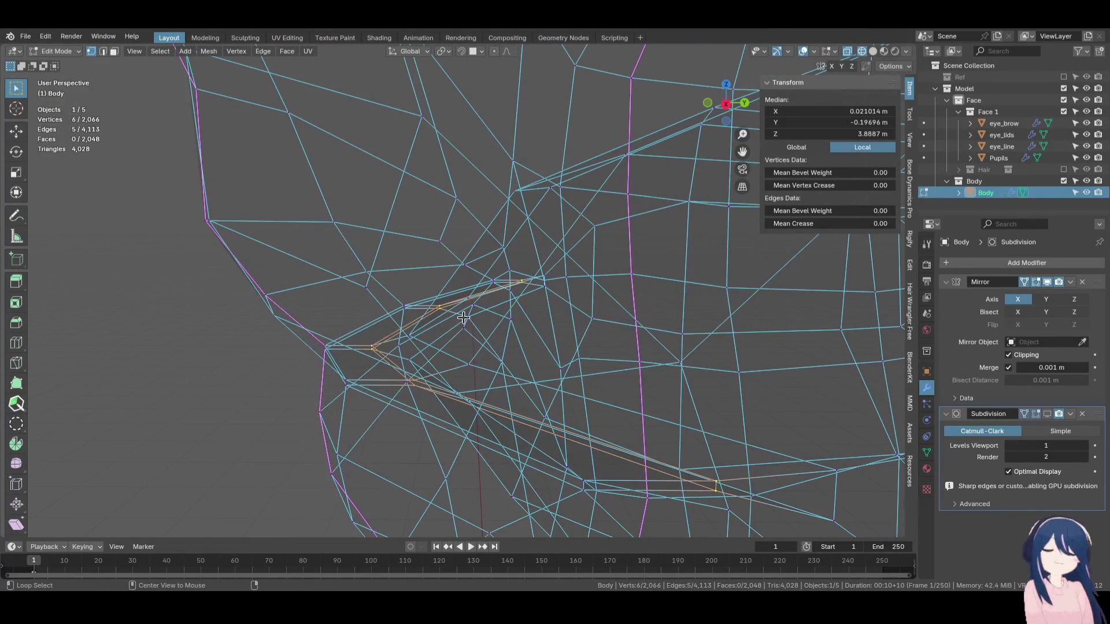
key(F3)
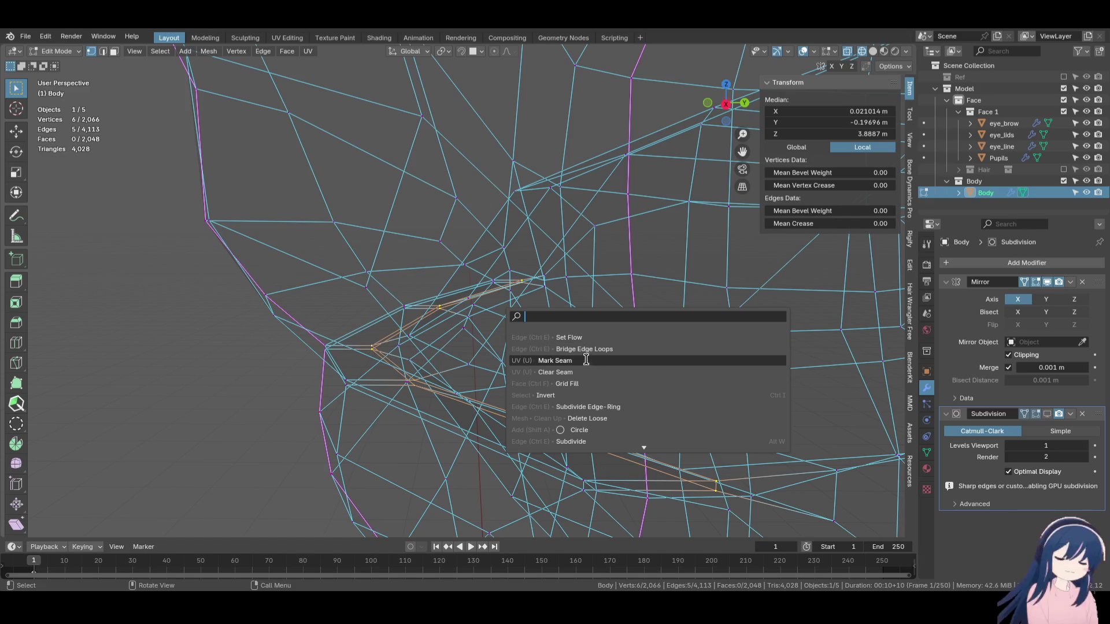
click(585, 361)
mouse_move(585, 361)
middle_down()
mouse_move(491, 382)
mouse_move(614, 376)
middle_up()
Return to Object Mode, view the model from the front, and deselect the body.
key(Tab)
key(KP_1)
scroll(616, 373, down, 5)
click(591, 340)
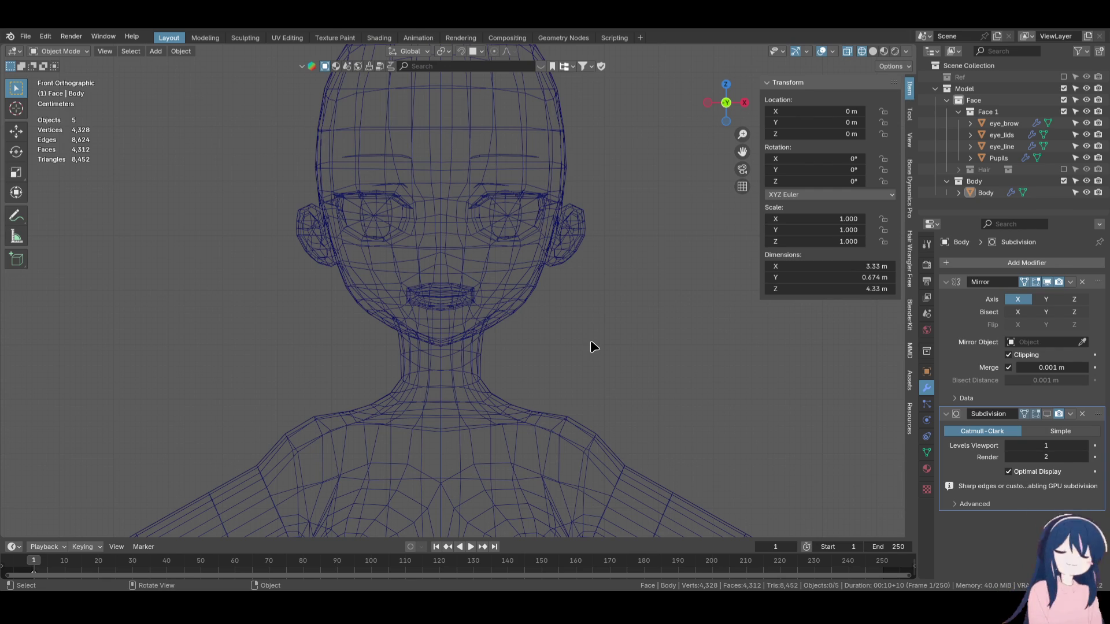
In the Outliner, enable the Ref collection, hide Empty.001, and disable the Model collection.
scroll(591, 342, down, 8)
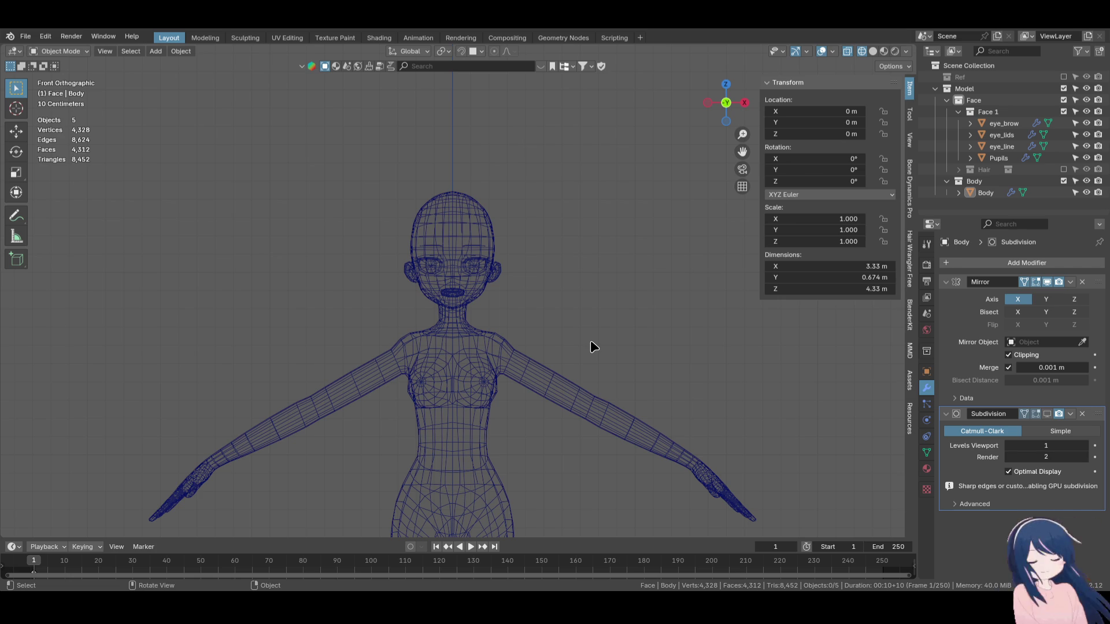
click(1064, 77)
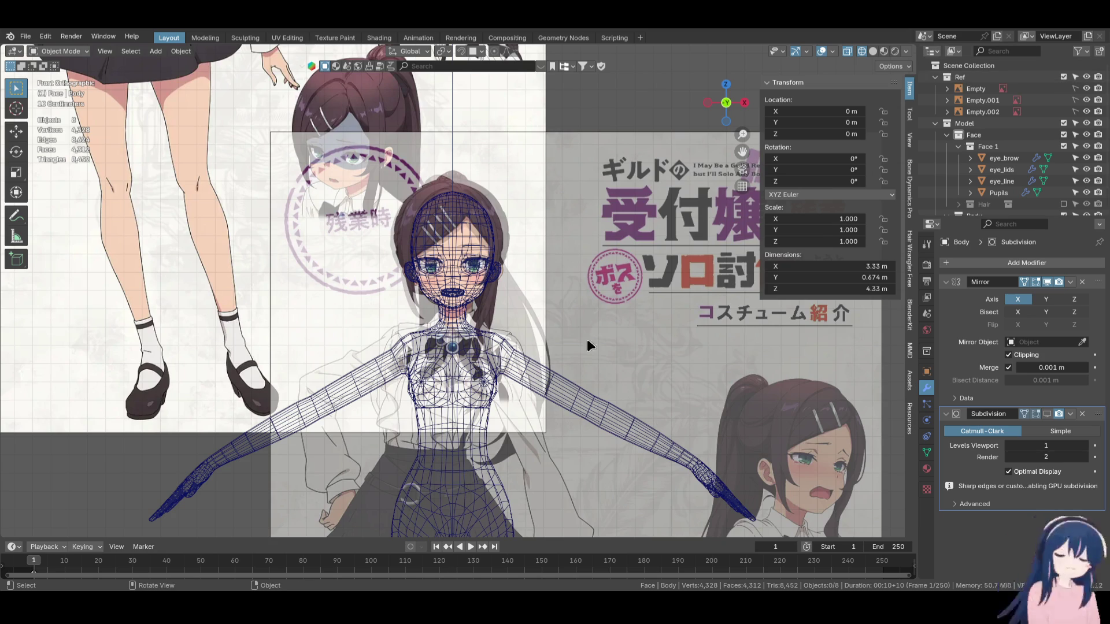
scroll(587, 340, down, 4)
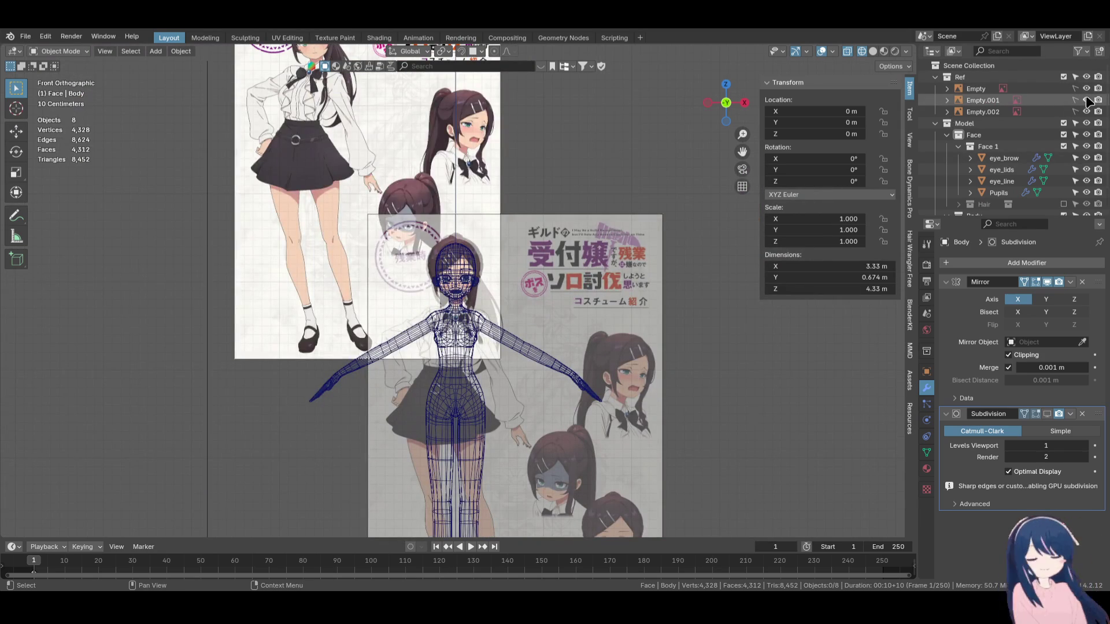
click(1086, 100)
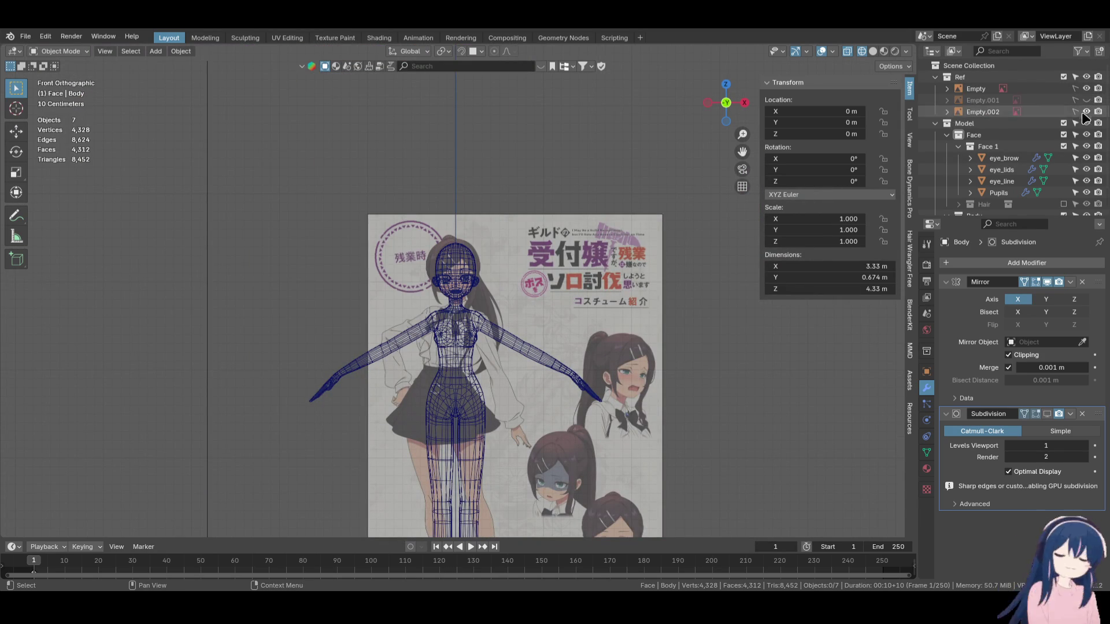
click(1064, 123)
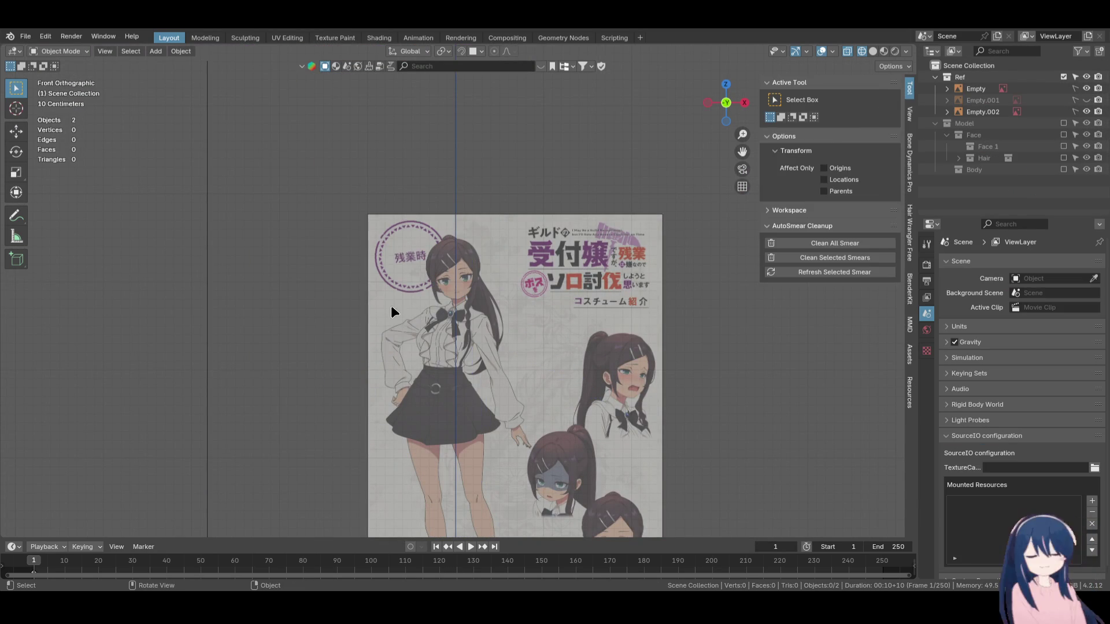
scroll(389, 311, up, 6)
shift+middle_drag(529, 432, 523, 269)
scroll(521, 286, down, 2)
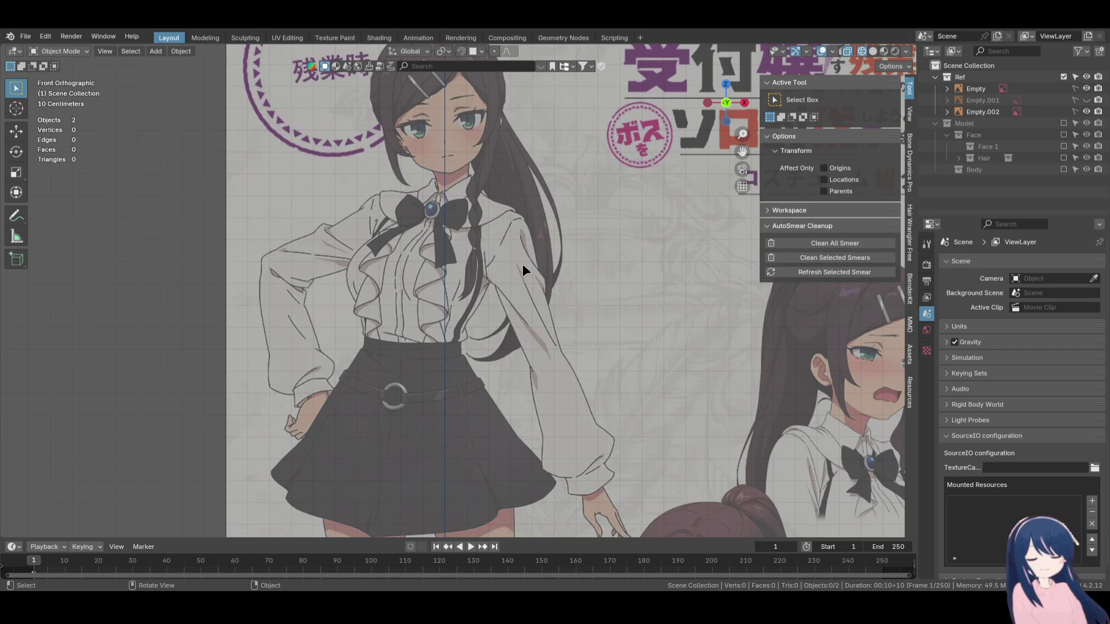
key(shift)
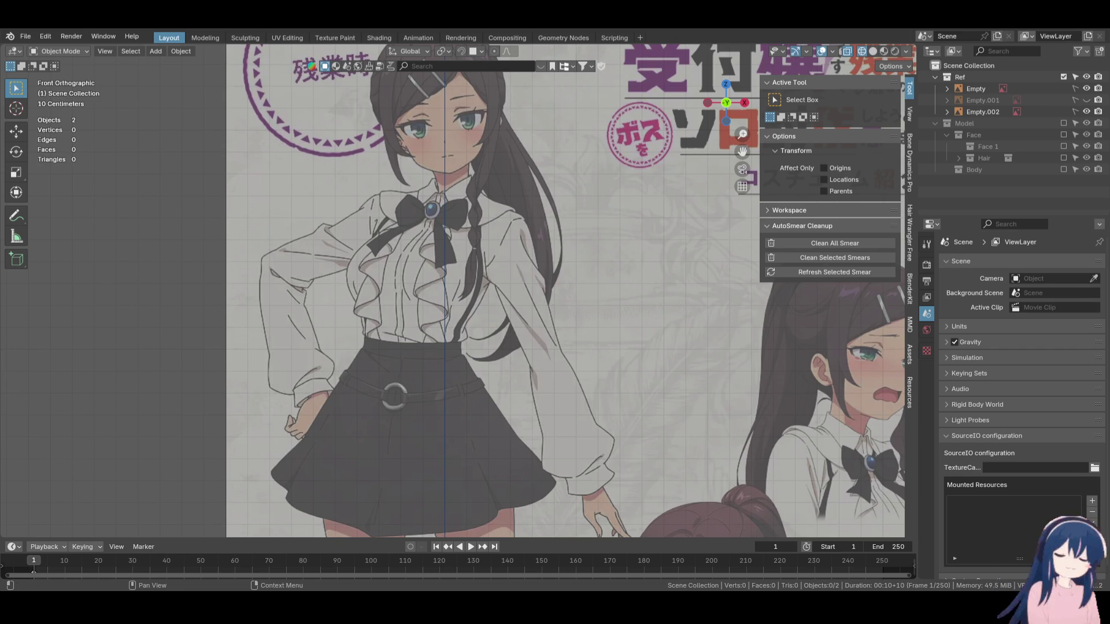